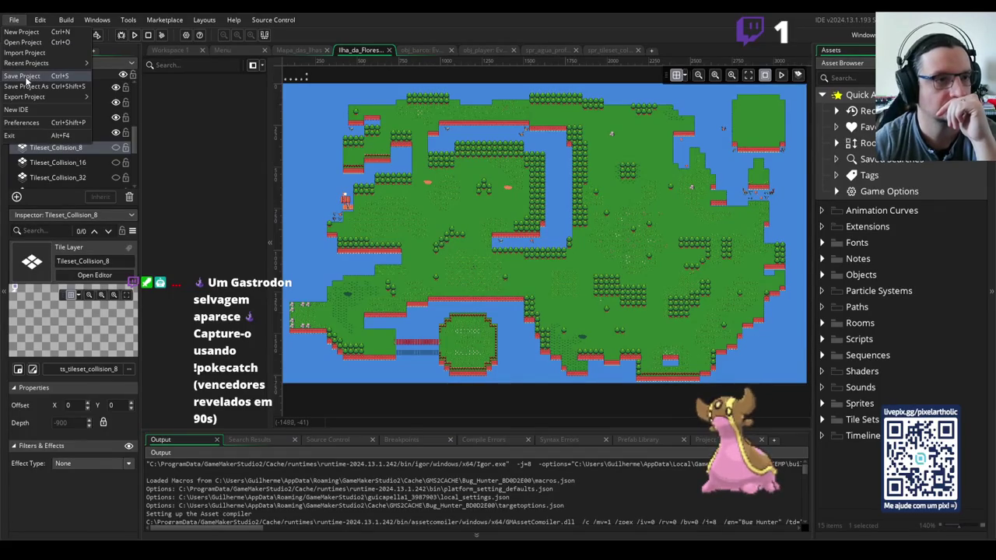
Look through the IDE Preferences window and close it without changing anything.
left_click(38, 121)
left_click_drag(534, 132, 529, 67)
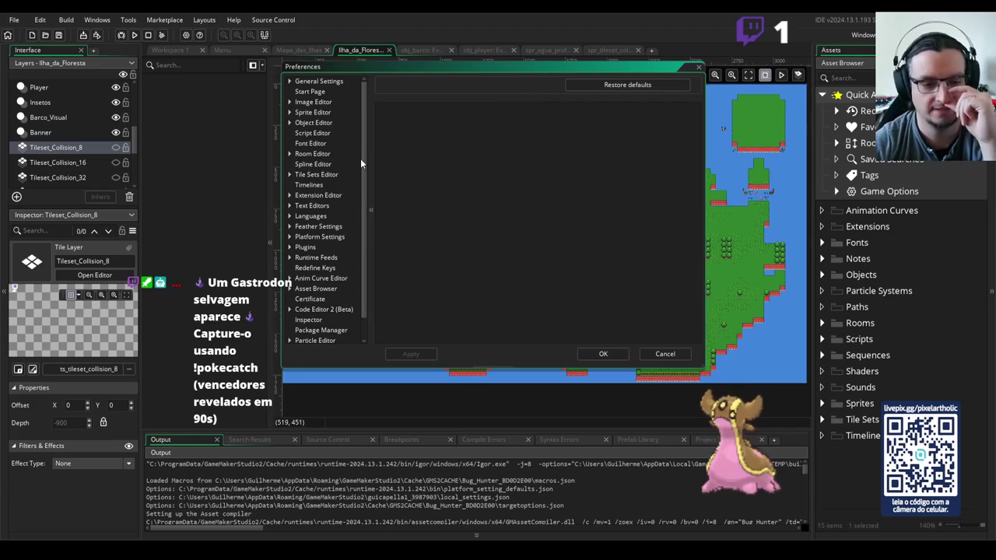
scroll(346, 182, "down", 1)
scroll(349, 182, "up", 1)
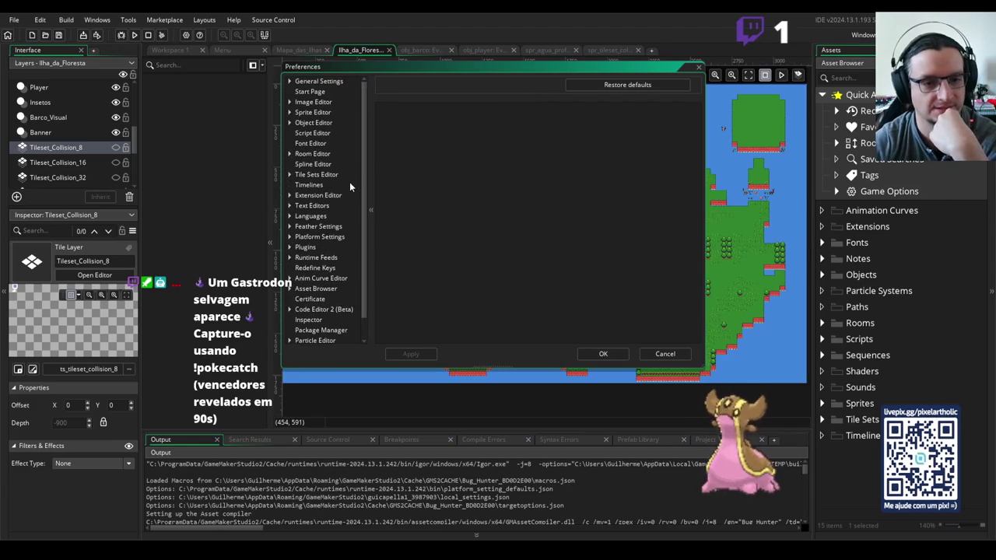
left_click(654, 356)
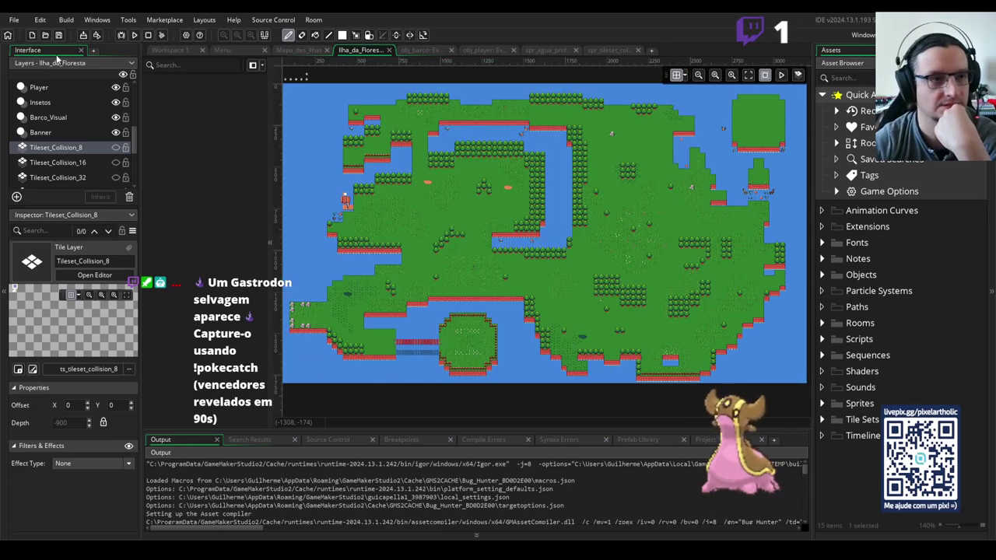
Browse the File menu and recent projects list, then narrow the Asset Browser panel.
left_click(14, 21)
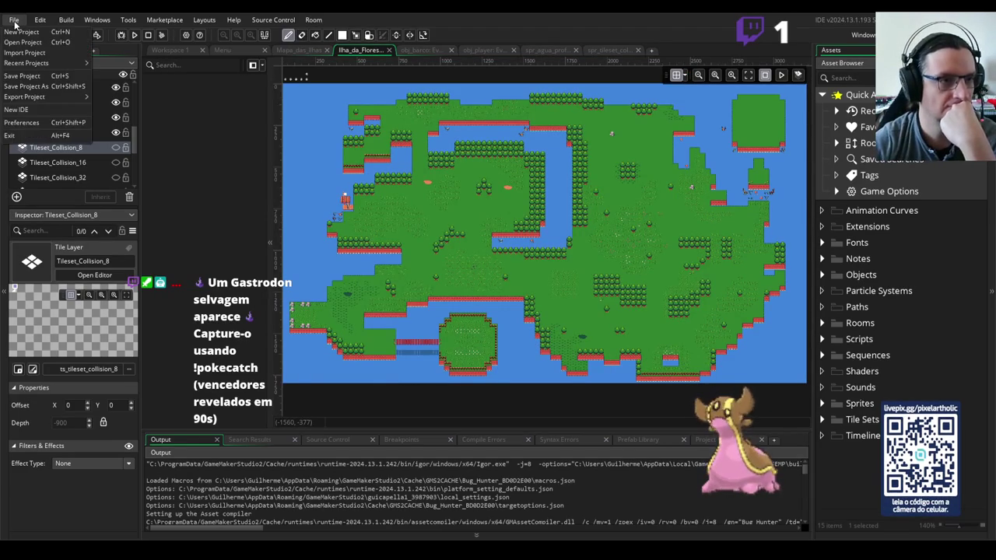
left_click(35, 76)
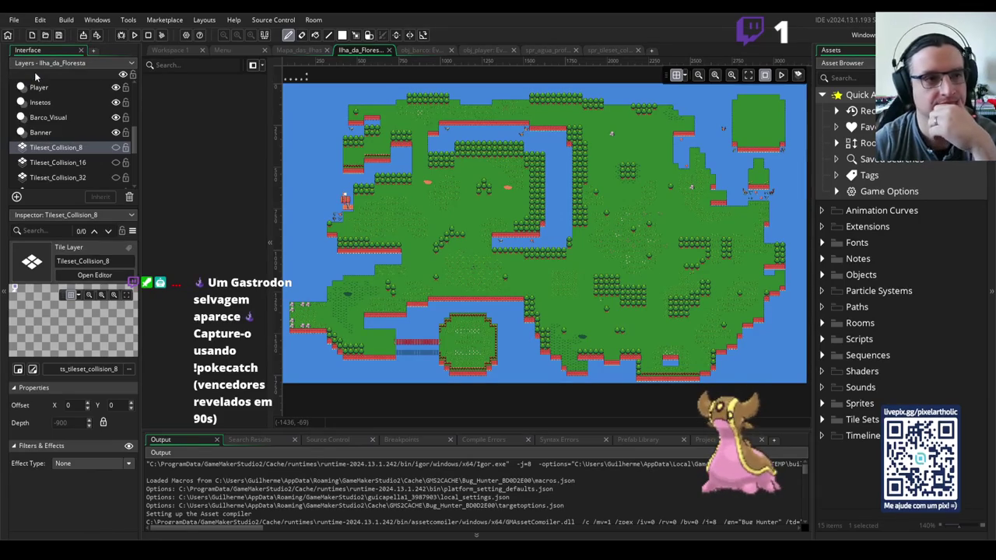
left_click(14, 20)
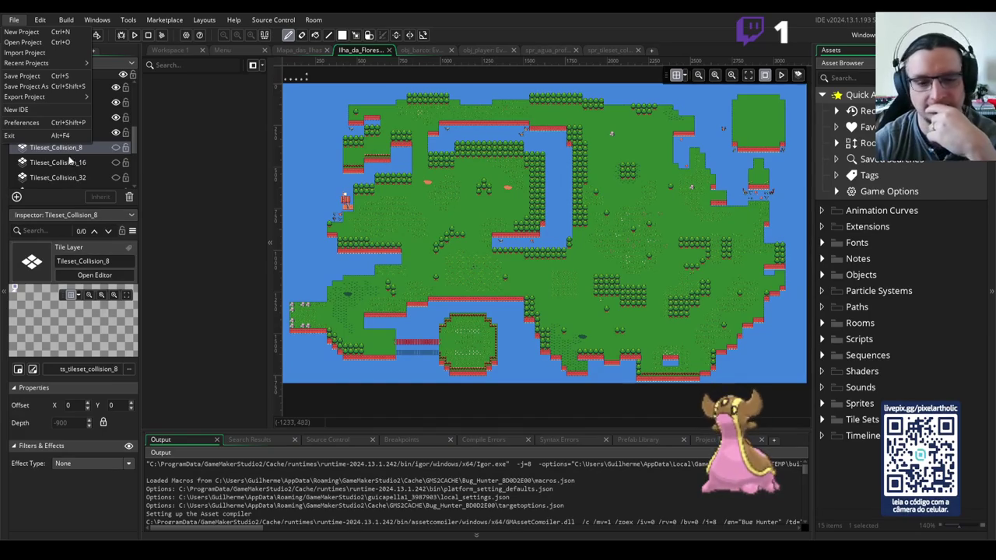
mouse_move(21, 98)
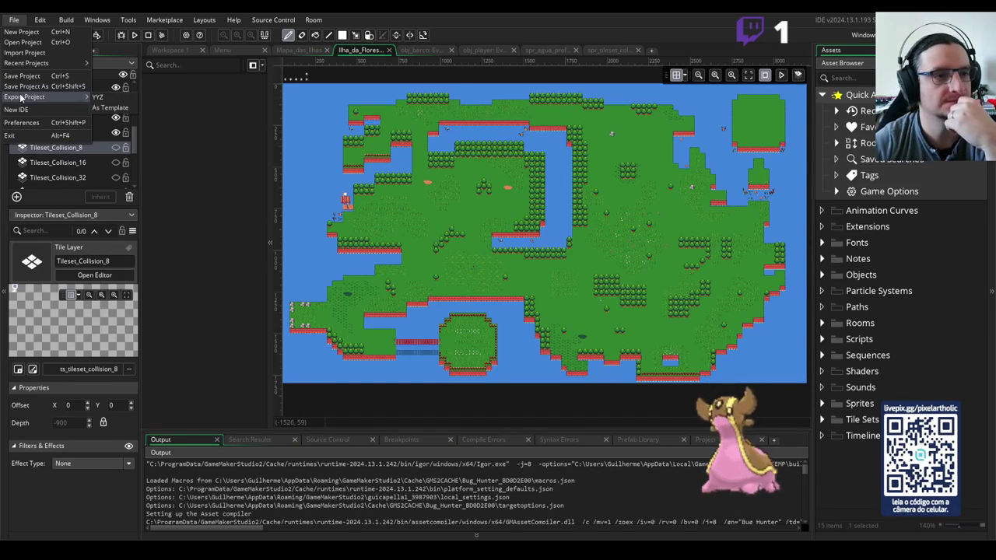
mouse_move(21, 69)
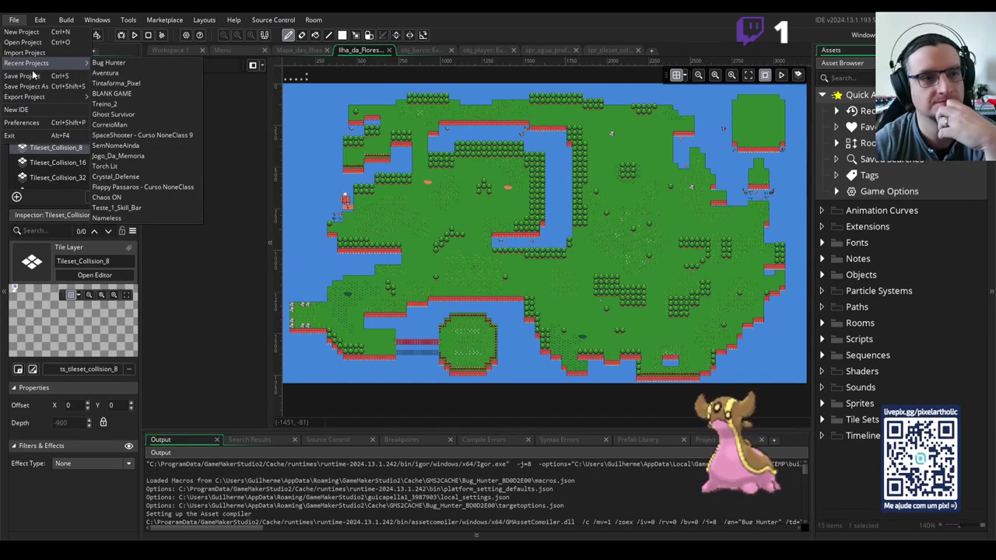
left_click(492, 30)
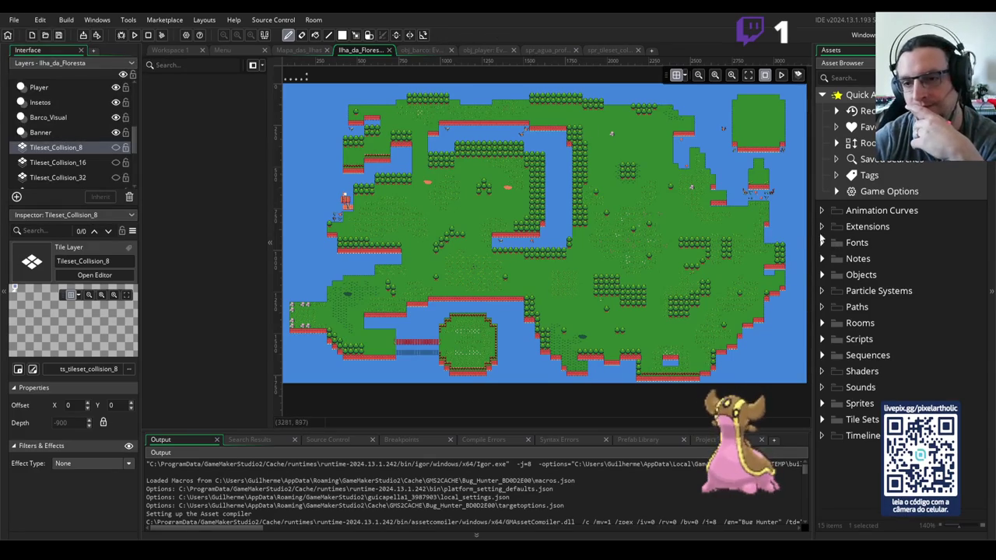
left_click_drag(816, 232, 858, 231)
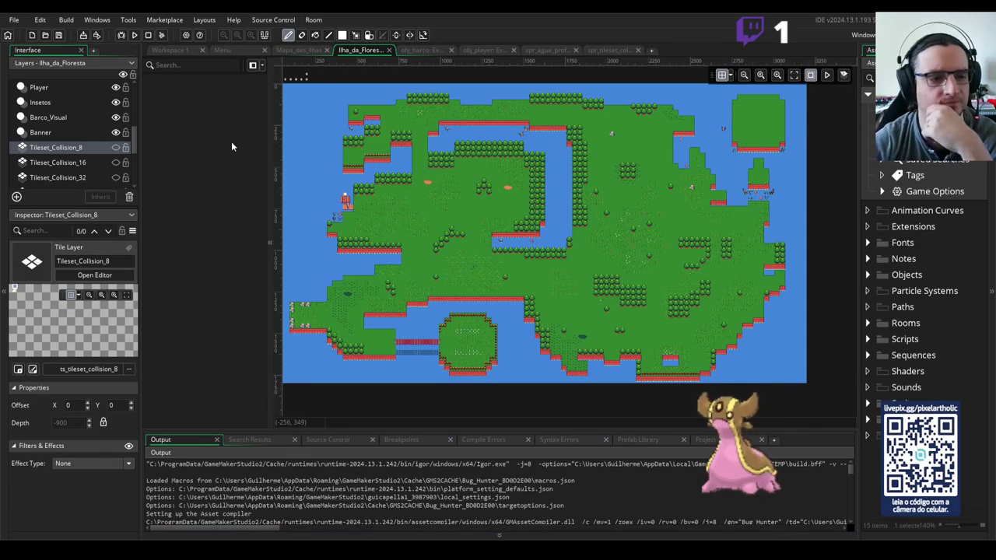
Recheck the File menu, then bring up Game Options showing GML Code and 60 fps.
left_click(15, 21)
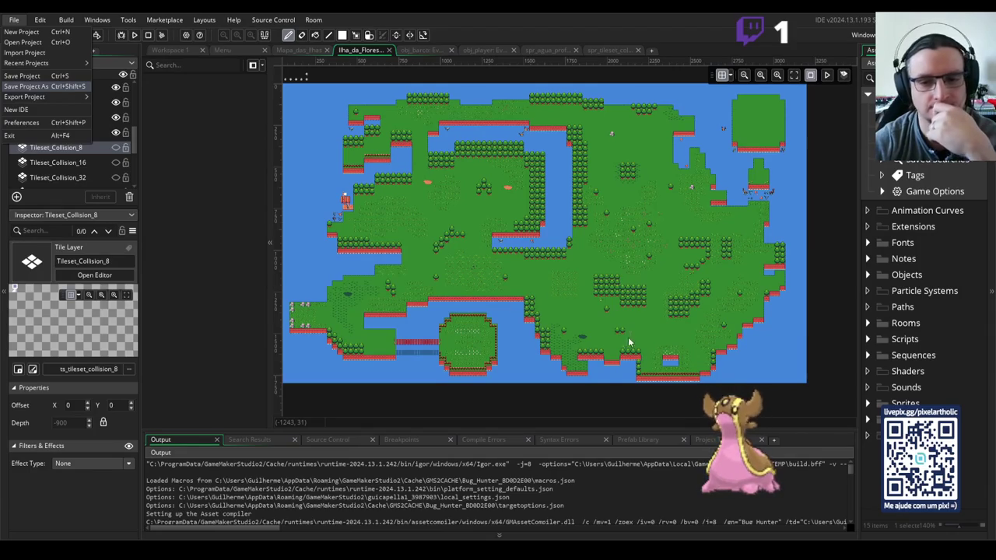
left_click(596, 359)
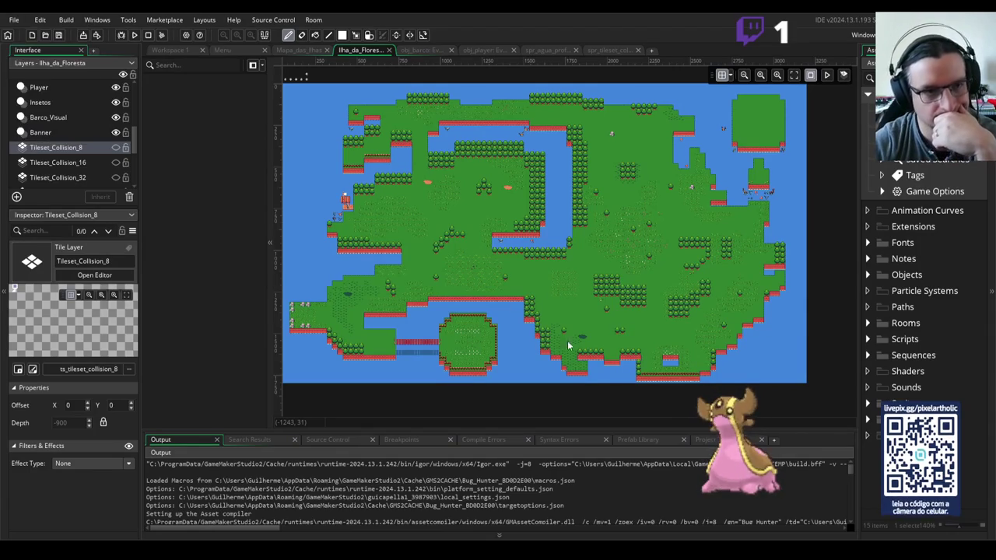
left_click(14, 21)
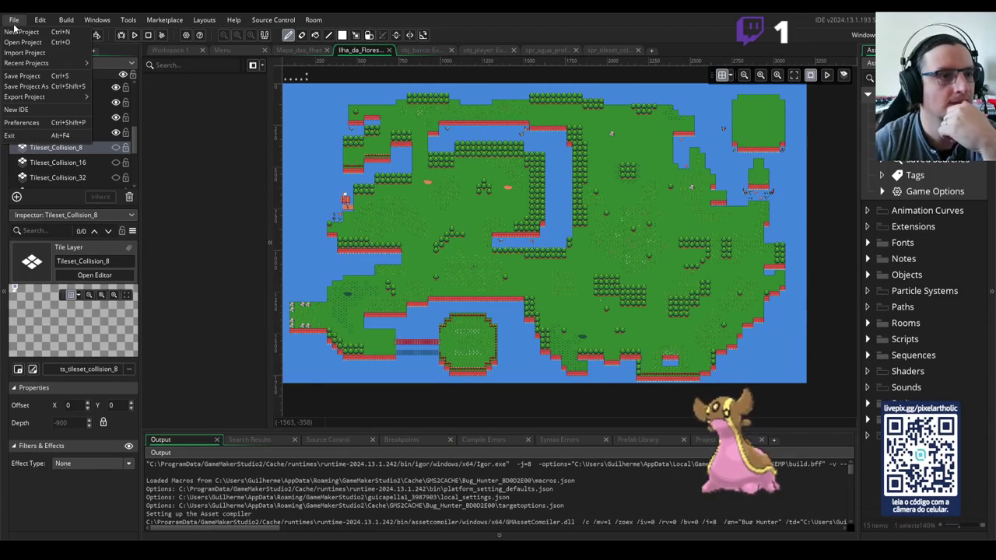
mouse_move(59, 98)
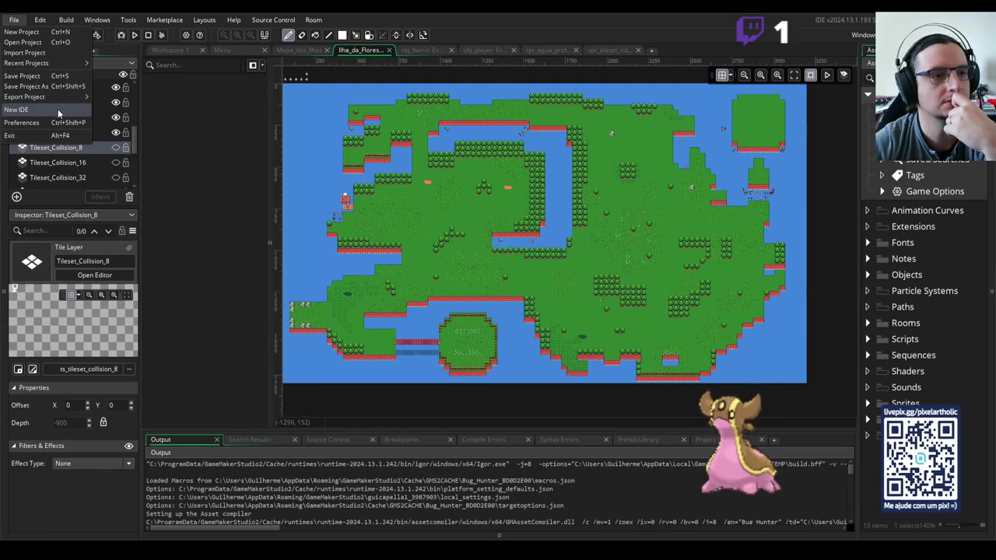
left_click(216, 108)
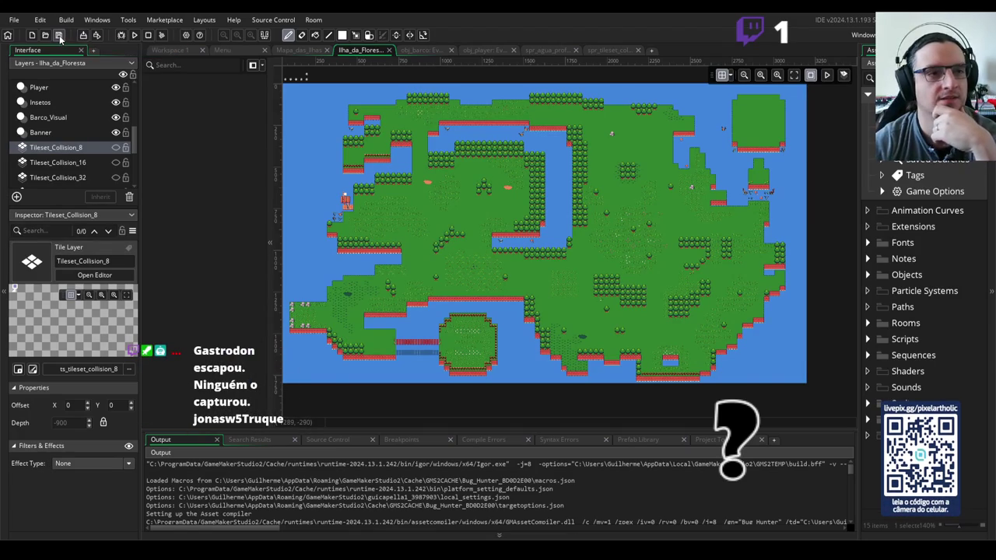
left_click(187, 36)
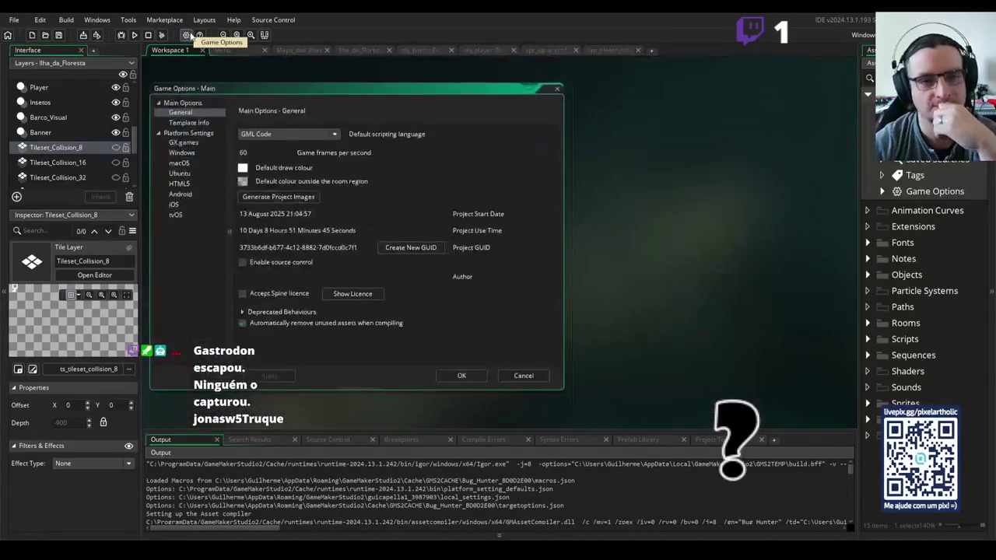
left_click(186, 153)
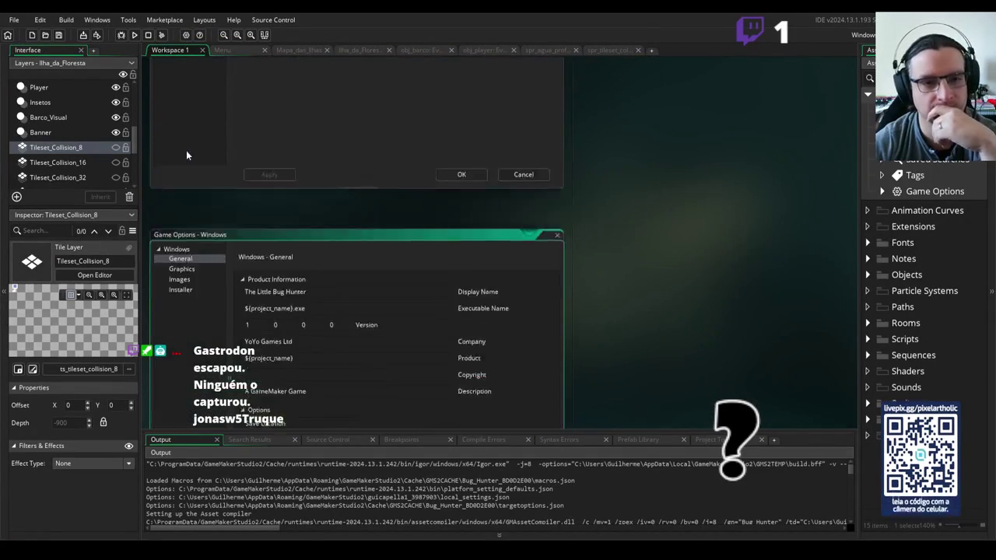
scroll(325, 258, "down", 2)
scroll(318, 253, "up", 2)
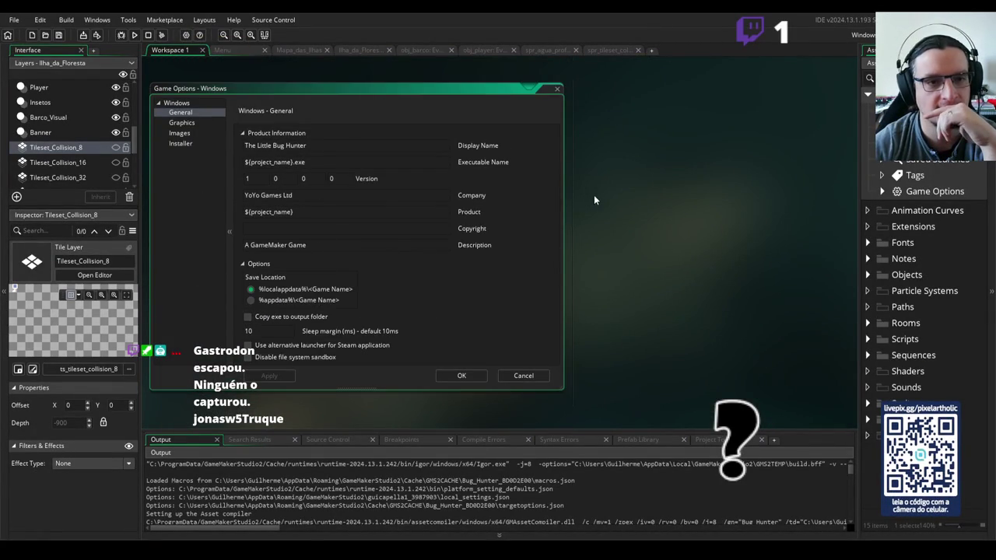
scroll(589, 194, "down", 1)
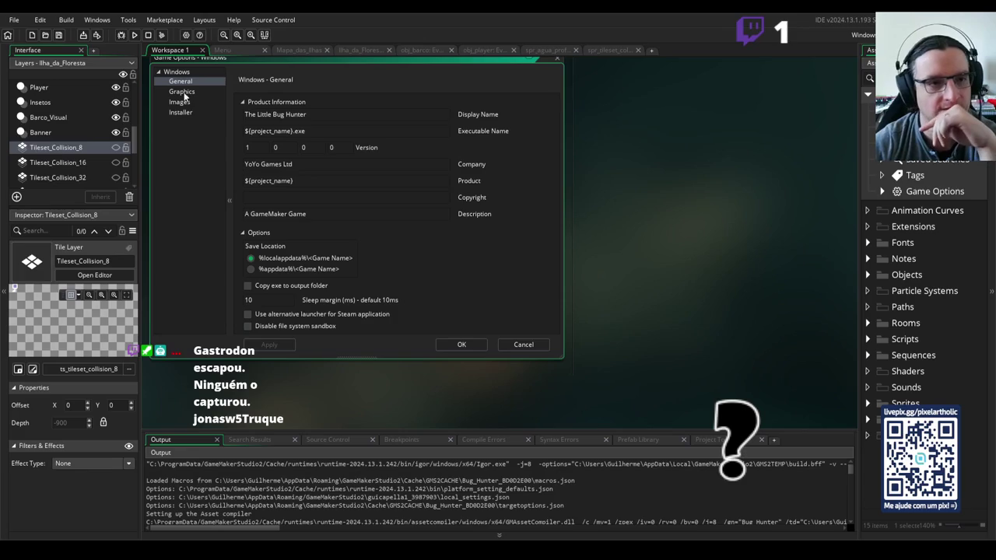
left_click(183, 113)
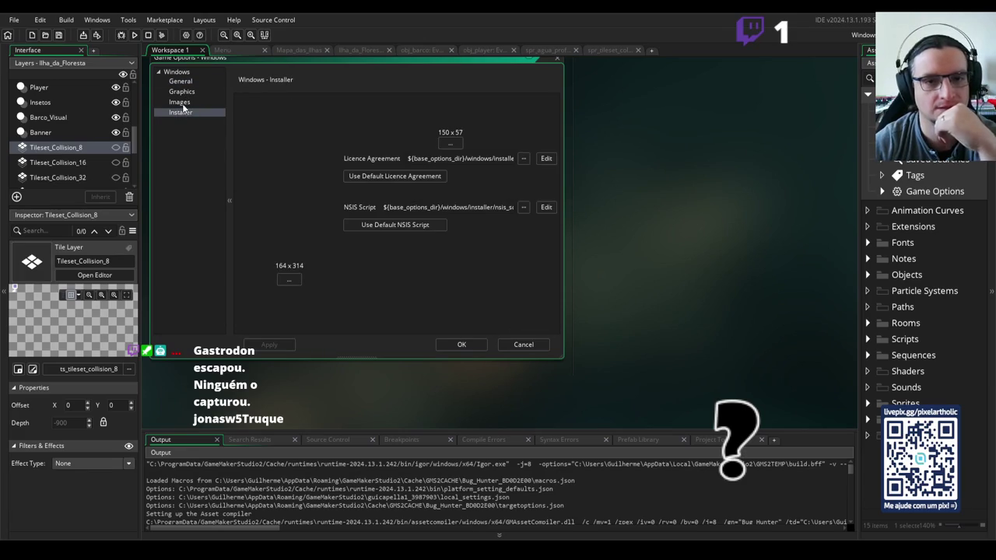
left_click(184, 104)
left_click(185, 93)
left_click(186, 83)
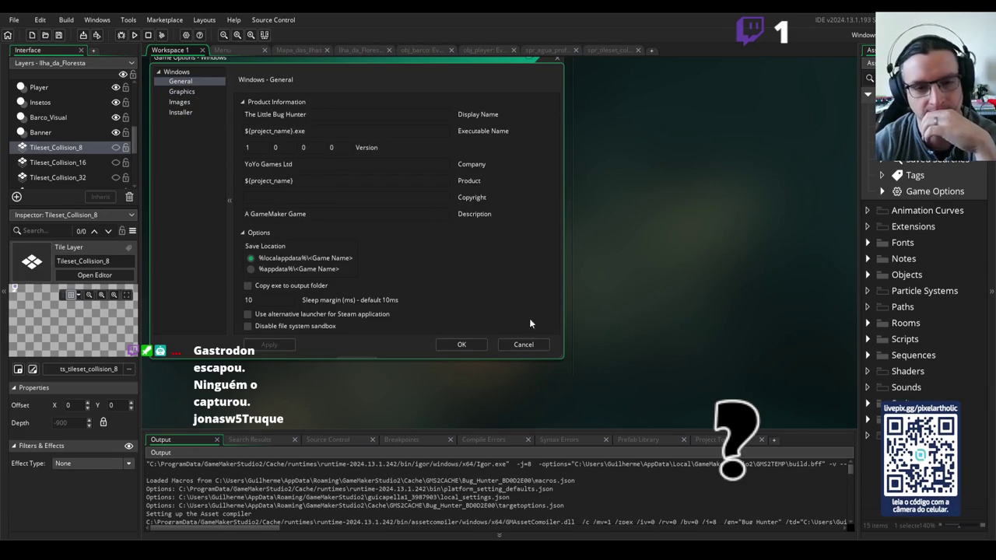
scroll(335, 242, "down", 4)
scroll(402, 225, "up", 5)
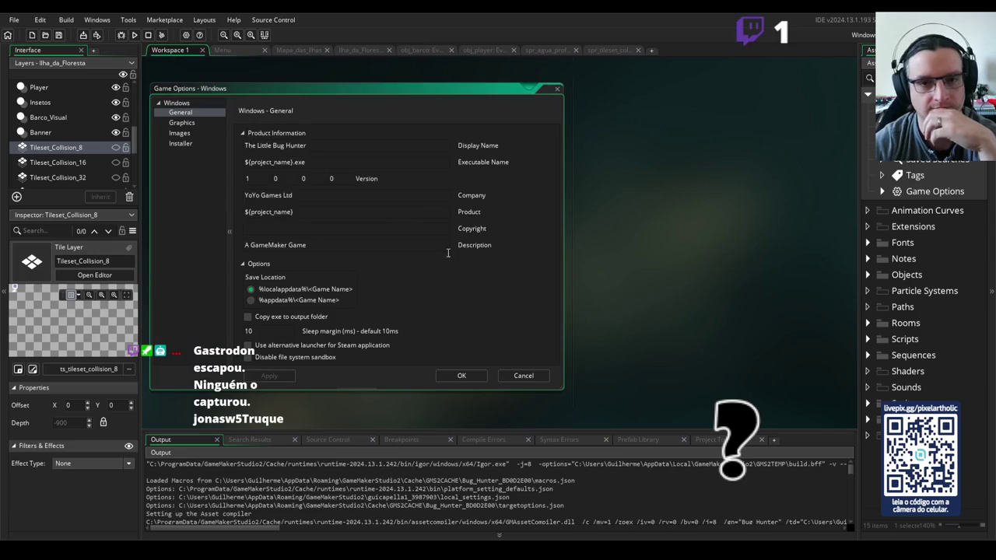
scroll(544, 272, "down", 1)
left_click(518, 344)
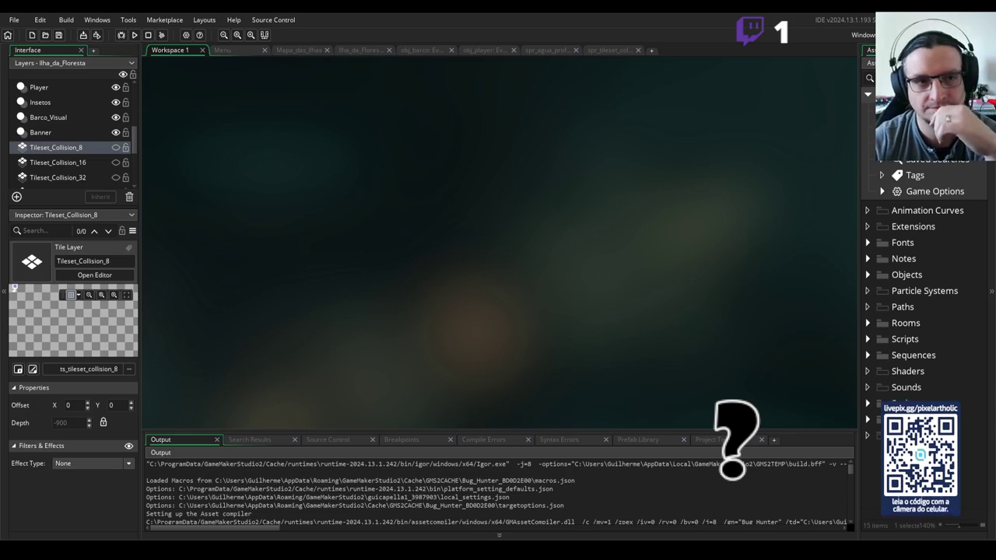
left_click(354, 50)
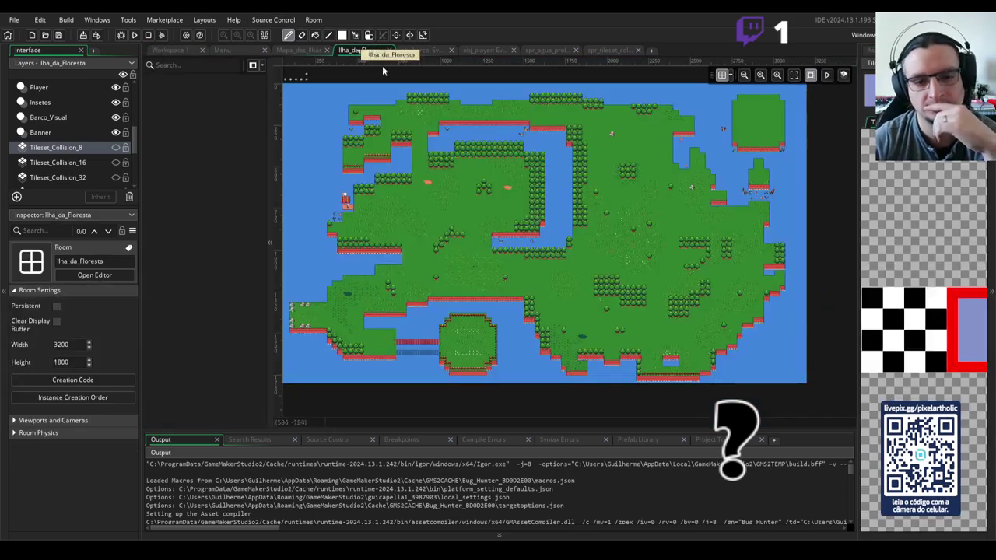
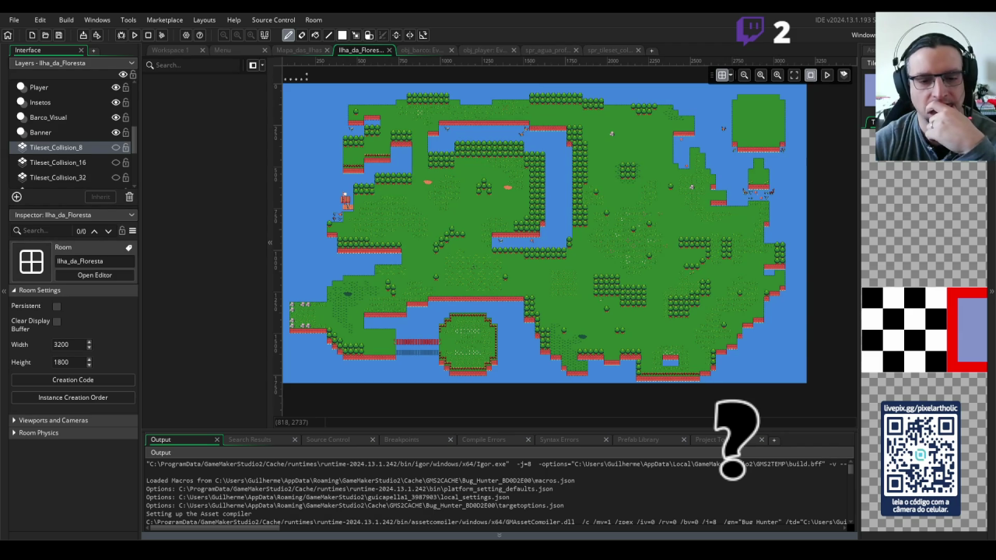
Switch to Aseprite to view the Bug_Hunter_Tilesets_Oficial_Natureza_01 tileset.
key("alt+Tab")
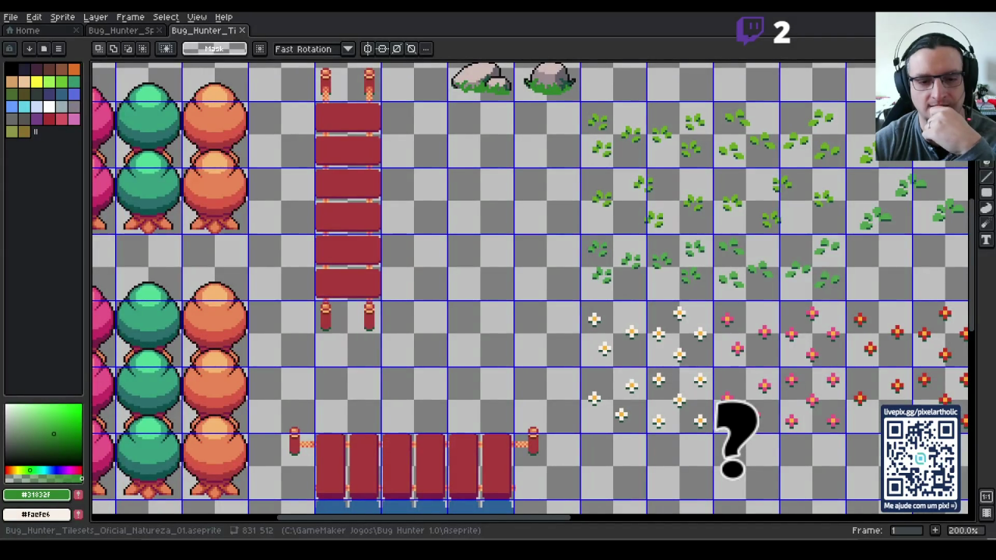
Go back to GameMaker's Ilha_da_Floresta room editor.
key("alt+Tab")
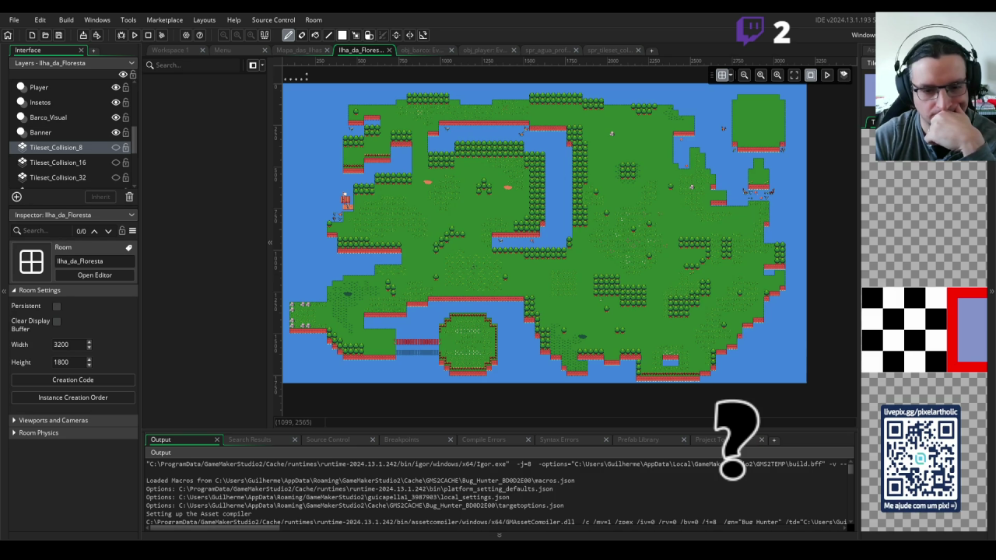
left_click_drag(458, 497, 455, 489)
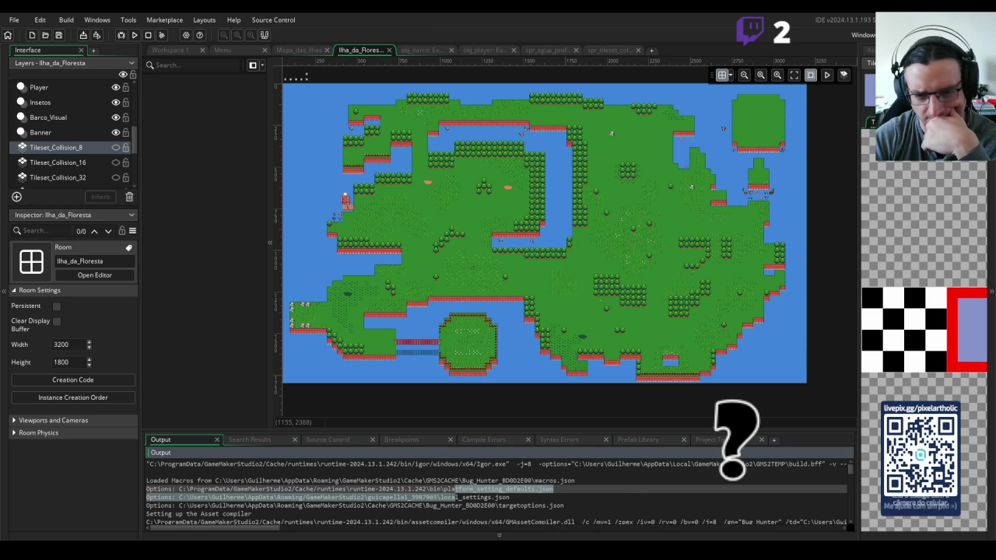
triple_click(626, 485)
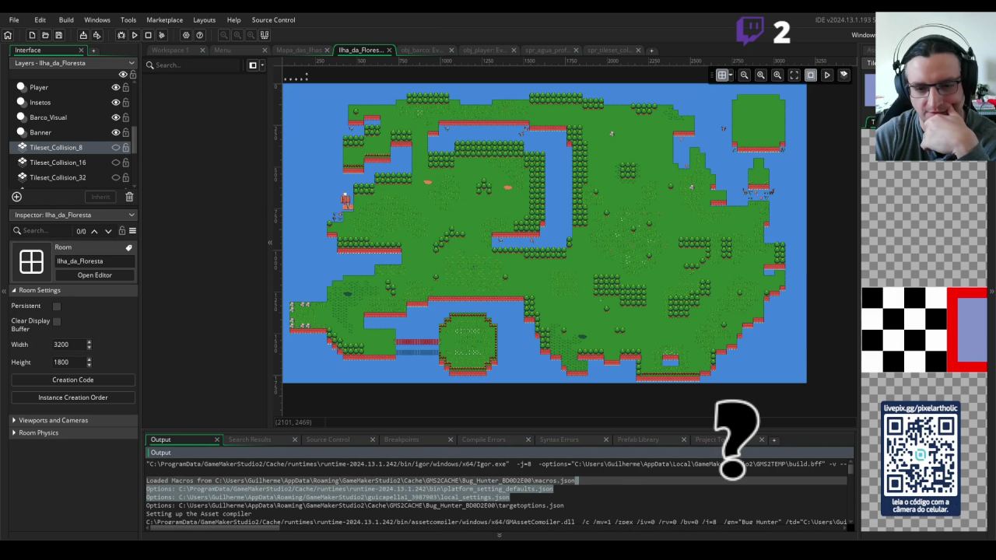
left_click(626, 513)
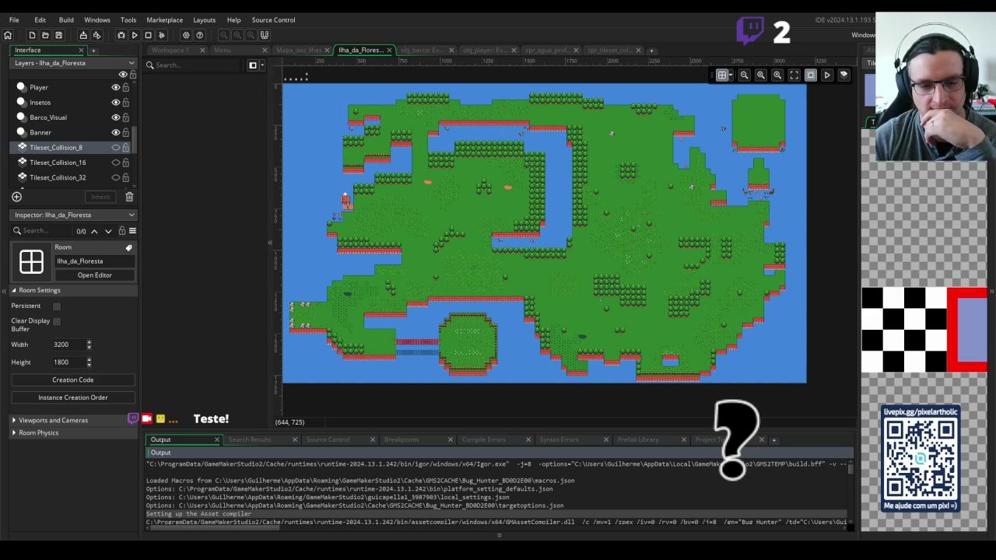
left_click(850, 109)
Widen the asset list and create an EfeitosSonoros group inside Sounds.
left_click_drag(858, 129, 815, 130)
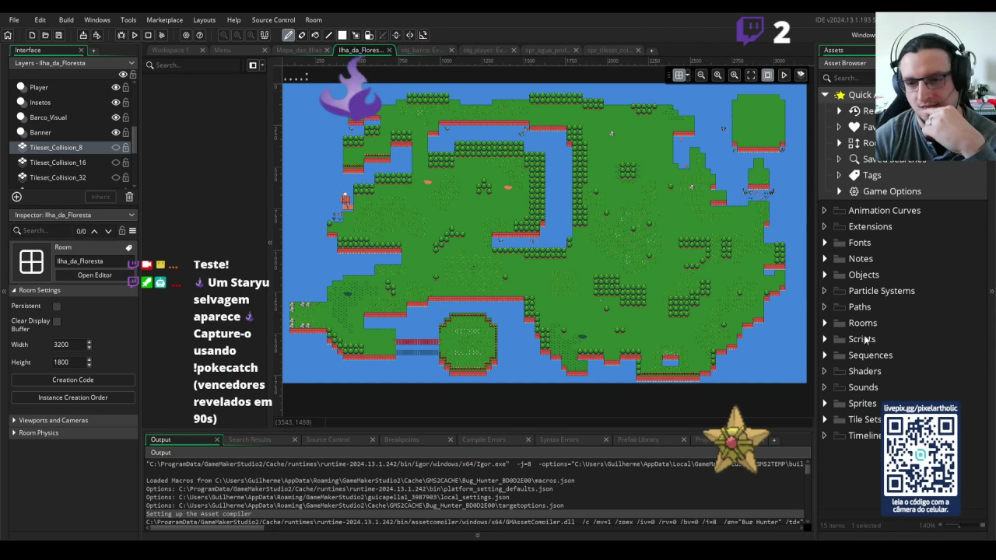
left_click(830, 392)
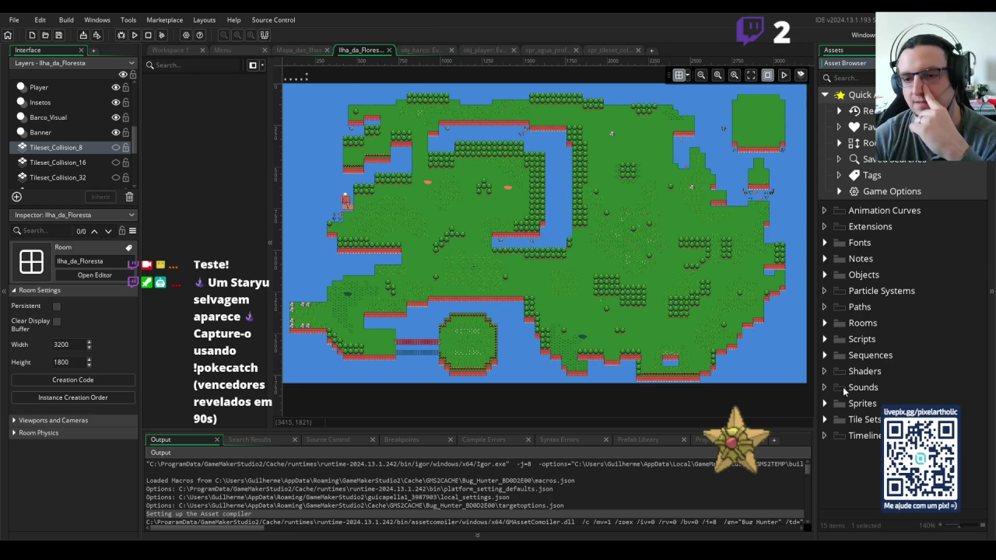
right_click(843, 389)
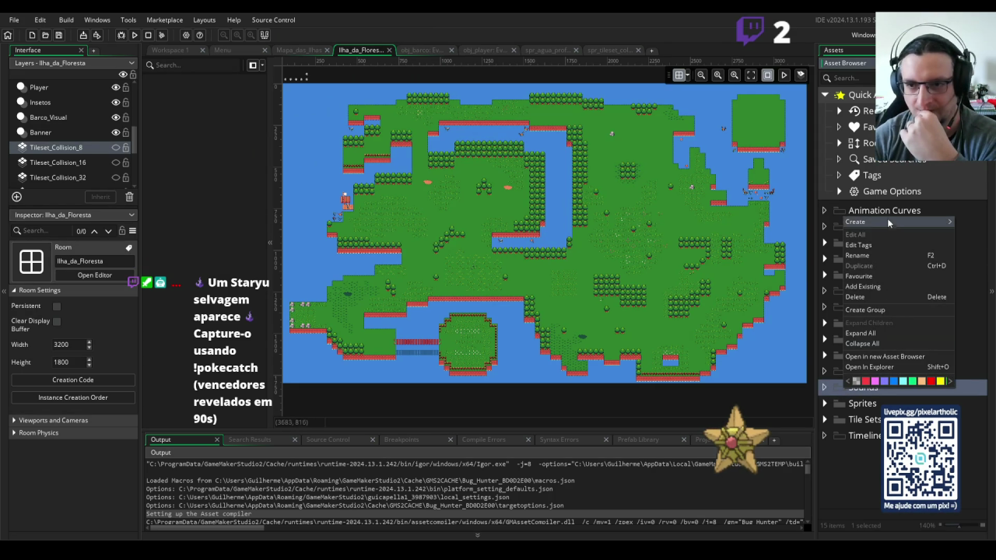
left_click(882, 308)
type("Efeit")
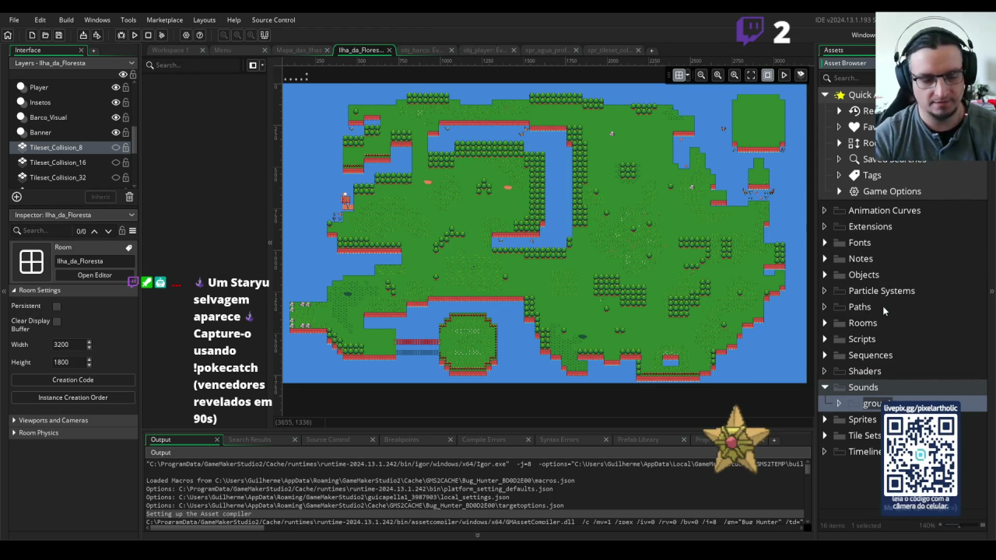
type("o")
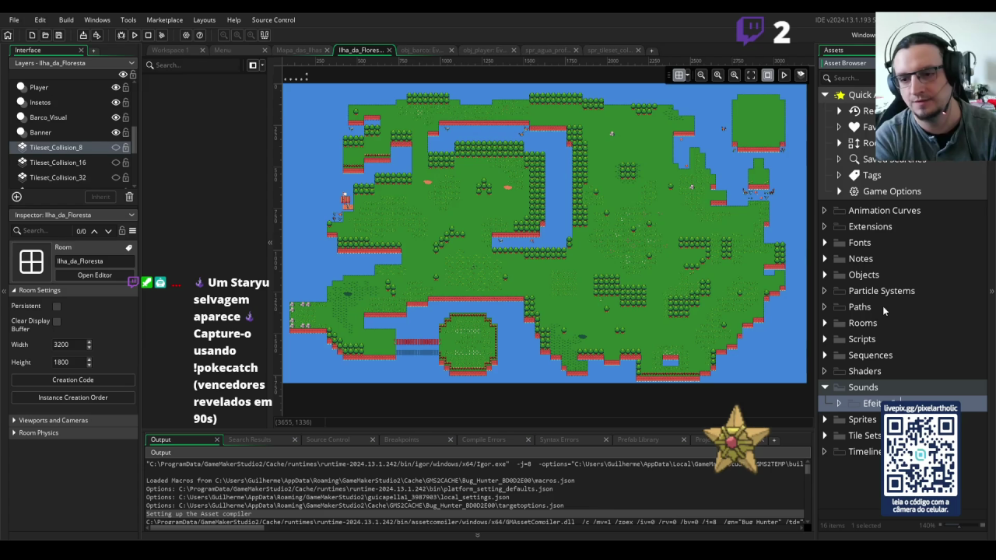
type("sSonoros")
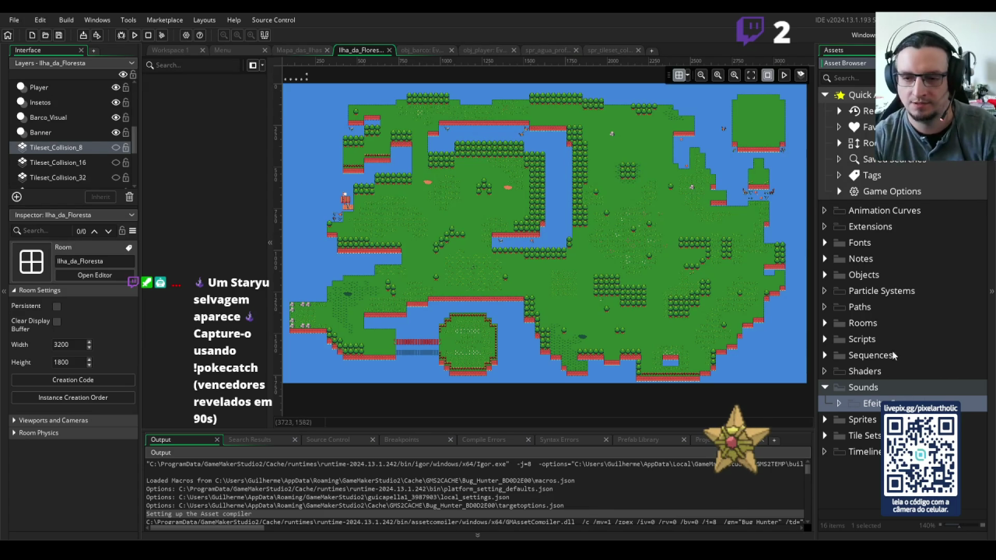
Add a second Sounds group named 'Mus' for music, then select EfeitosSonoros.
right_click(859, 387)
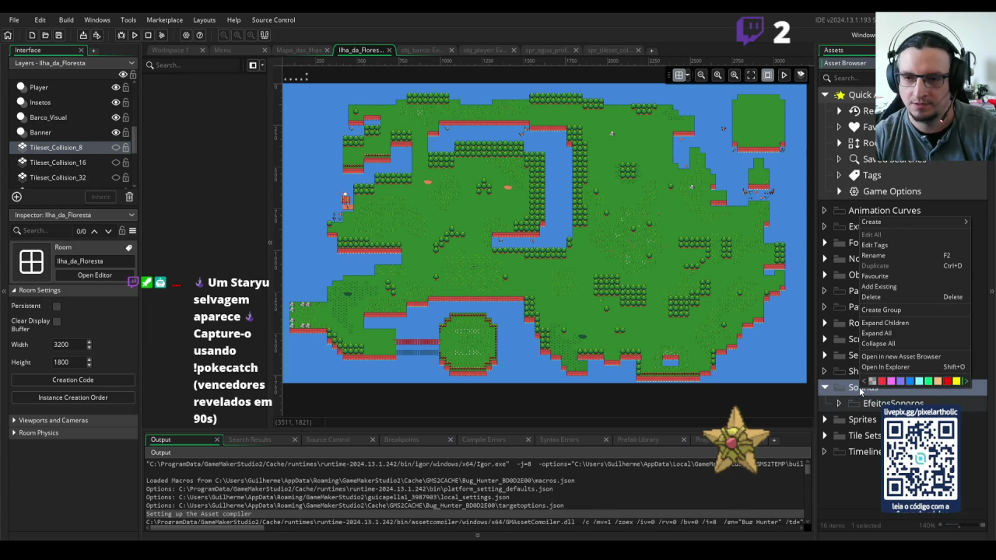
left_click(905, 311)
type("Mus")
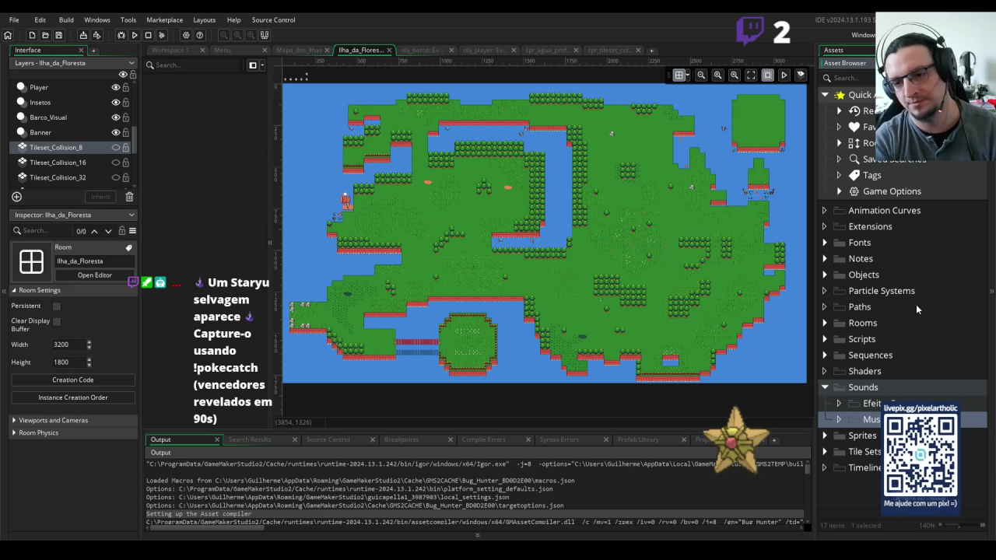
left_click(865, 403)
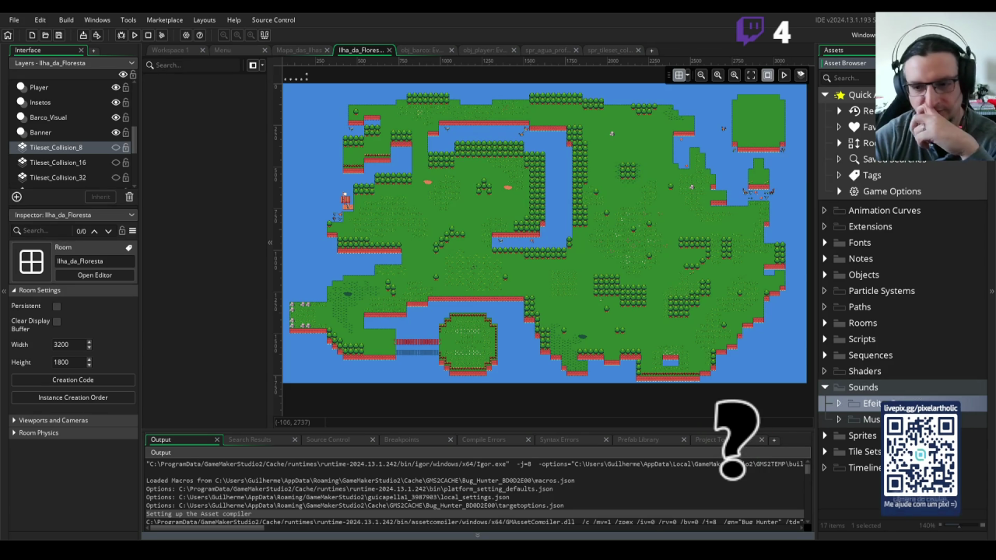
Open and preview book_flip_8 from EfeitosSonoros, then rename it snd_vira_pagina.
left_click(838, 403)
double_click(868, 419)
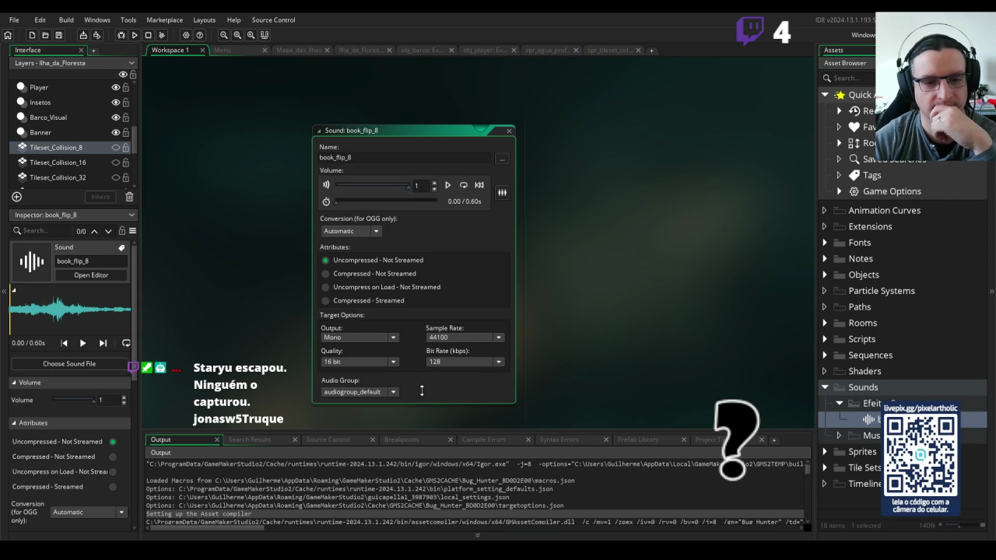
mouse_move(587, 250)
left_mouse_down()
mouse_move(703, 186)
mouse_move(683, 214)
left_mouse_up()
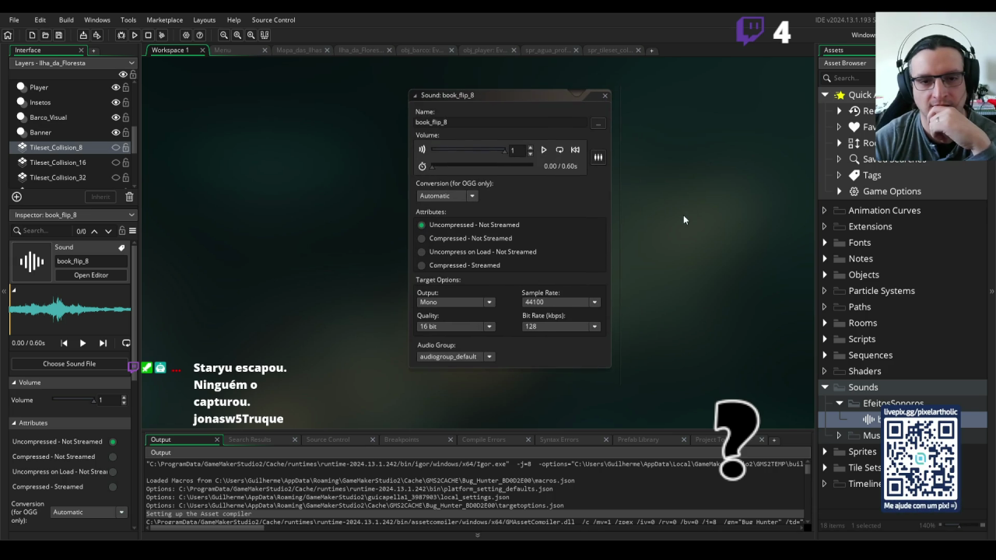
left_click(544, 150)
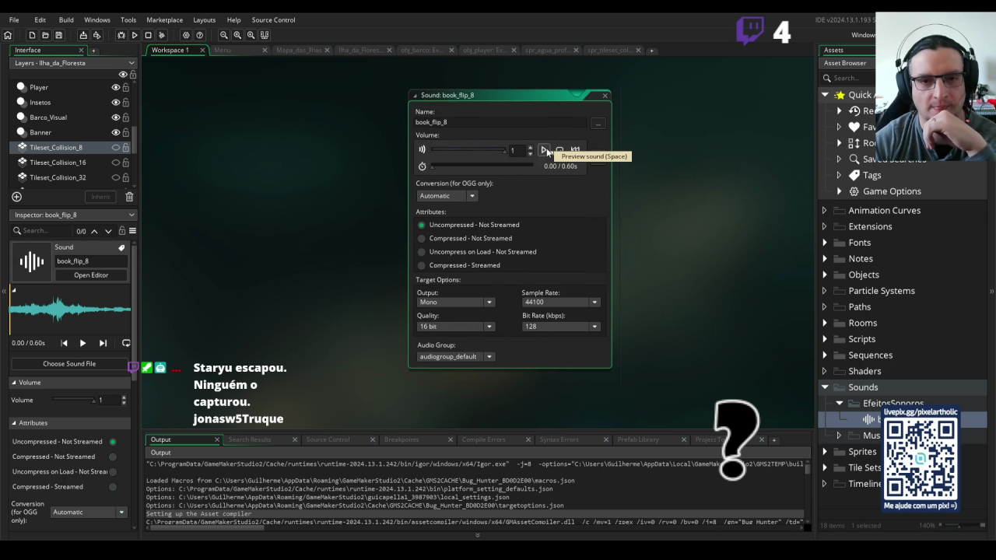
left_click(543, 150)
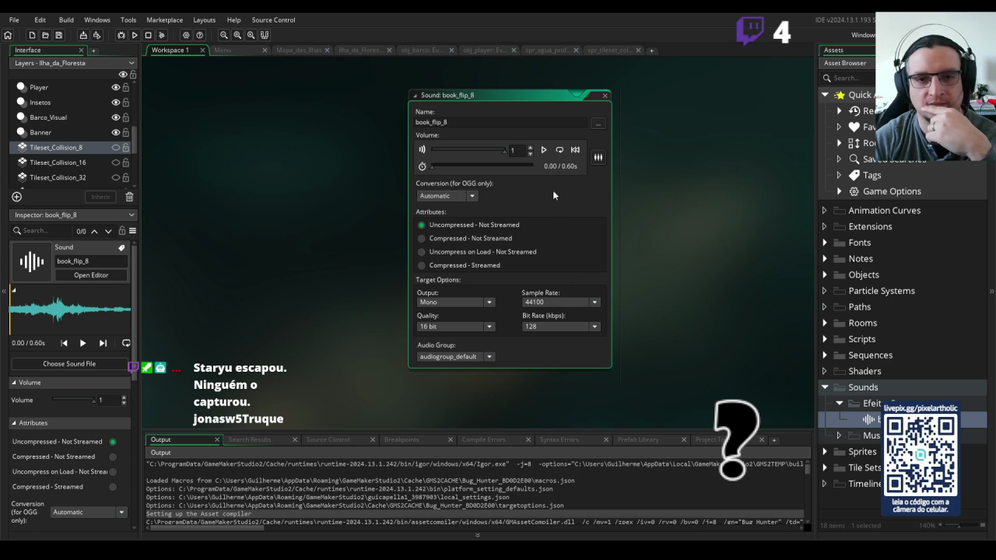
left_click(543, 151)
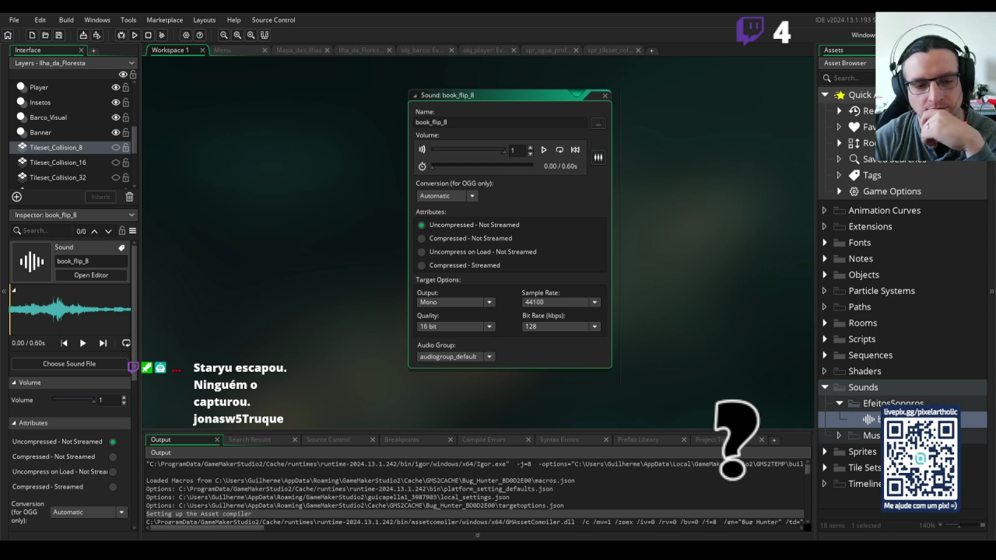
left_click(917, 117)
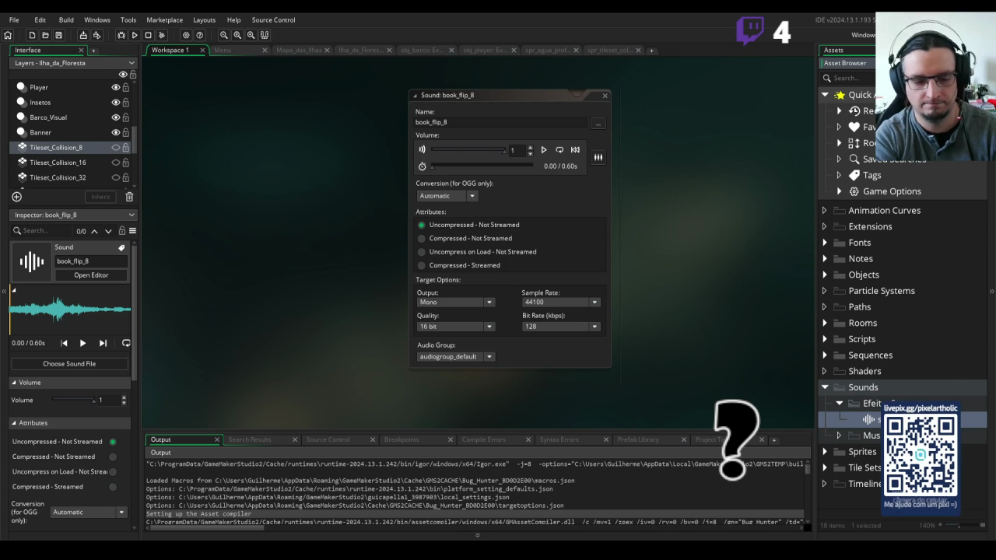
type("snd_vira_pagina")
key("Return")
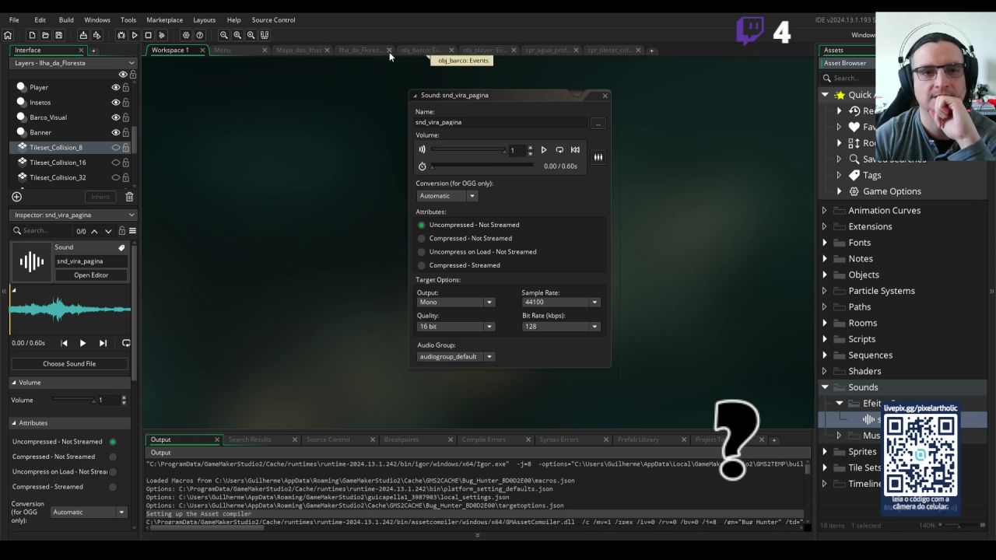
Close the four leftover sprite editors, including spr_agua_prof and the tileset ones.
left_click(558, 51)
left_click(576, 50)
left_click(555, 50)
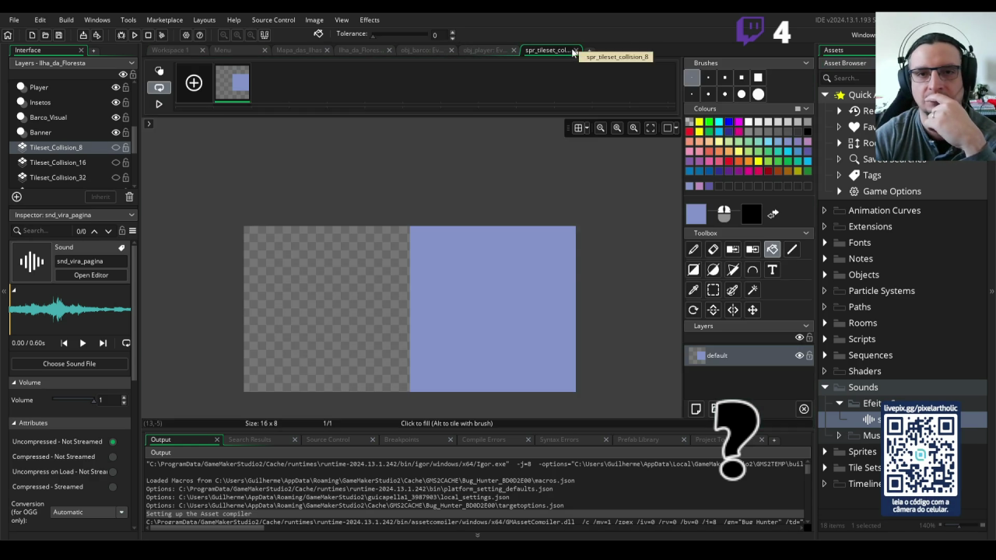
left_click(575, 50)
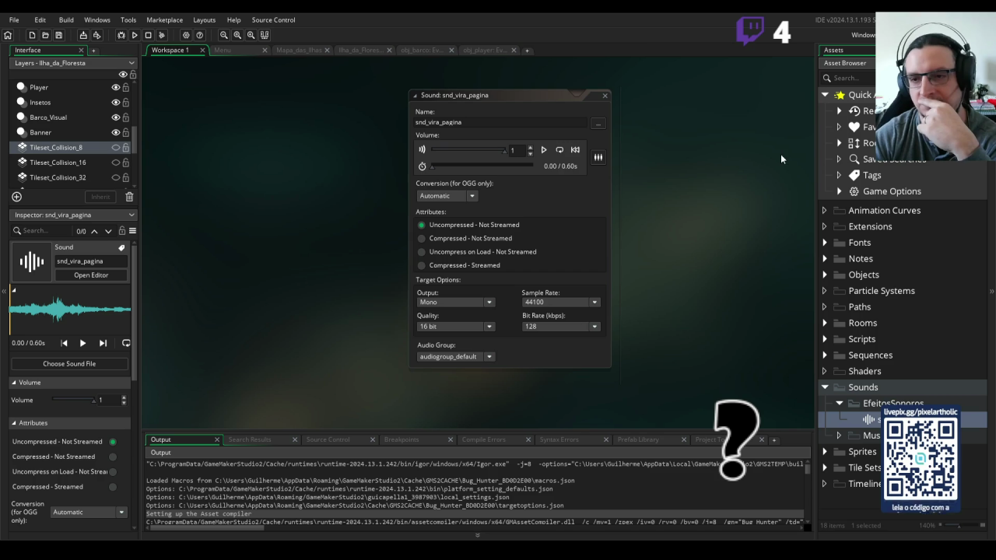
Open obj_pause_controle from Objects > Pause with its Create and Step event code.
left_click(825, 273)
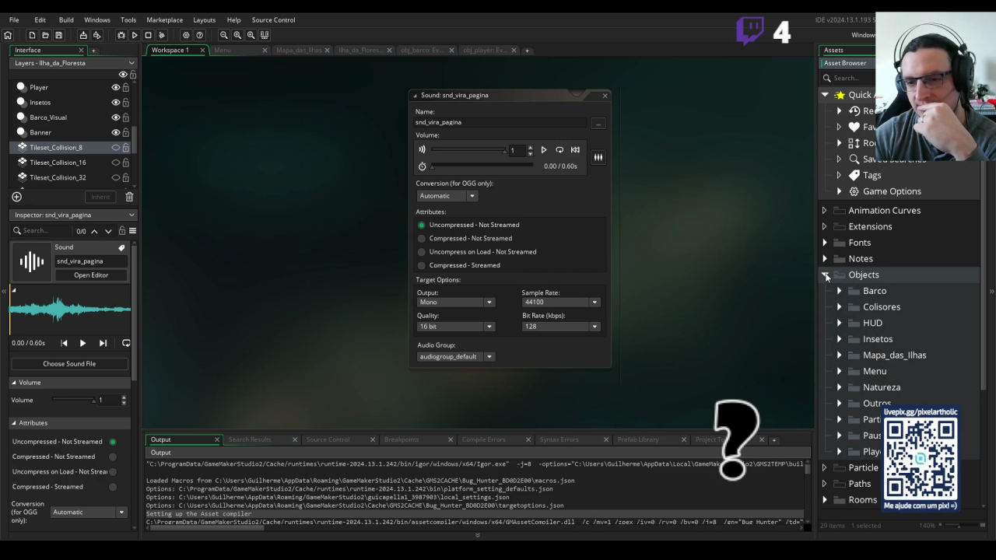
left_click(840, 435)
scroll(867, 440, "down", 2)
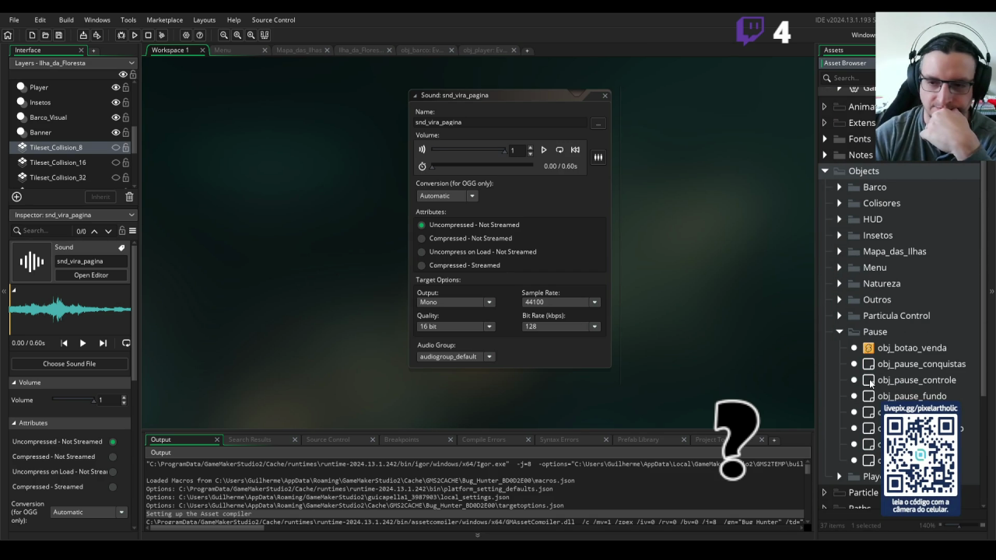
double_click(869, 383)
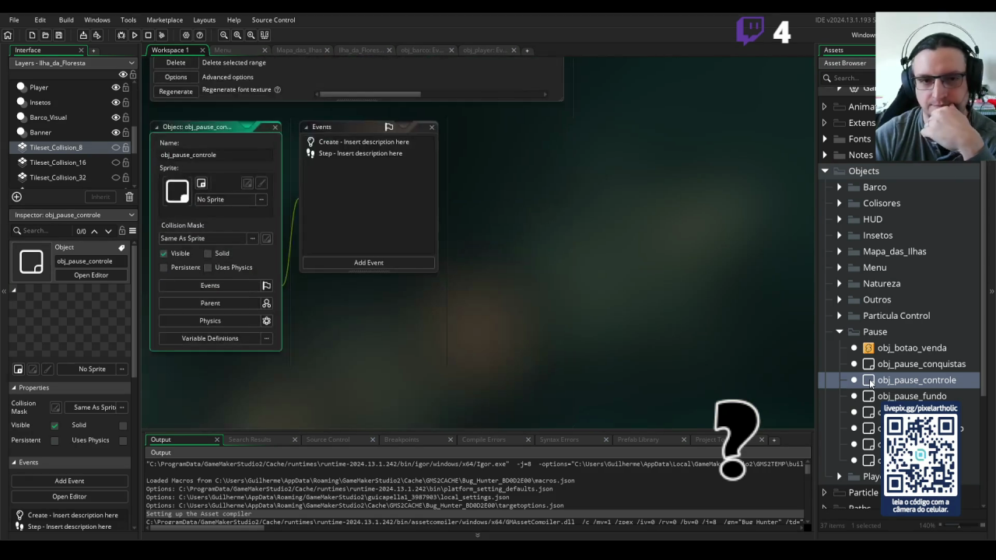
double_click(363, 142)
double_click(360, 153)
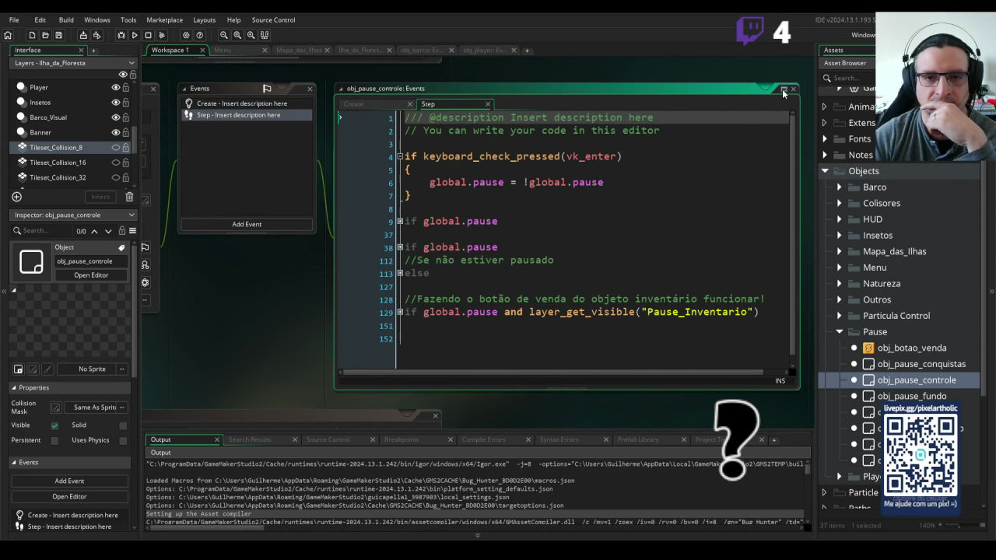
Maximize the Step code, expand the 'if global.pause' block, and place the caret after line 13's brace.
left_click(781, 89)
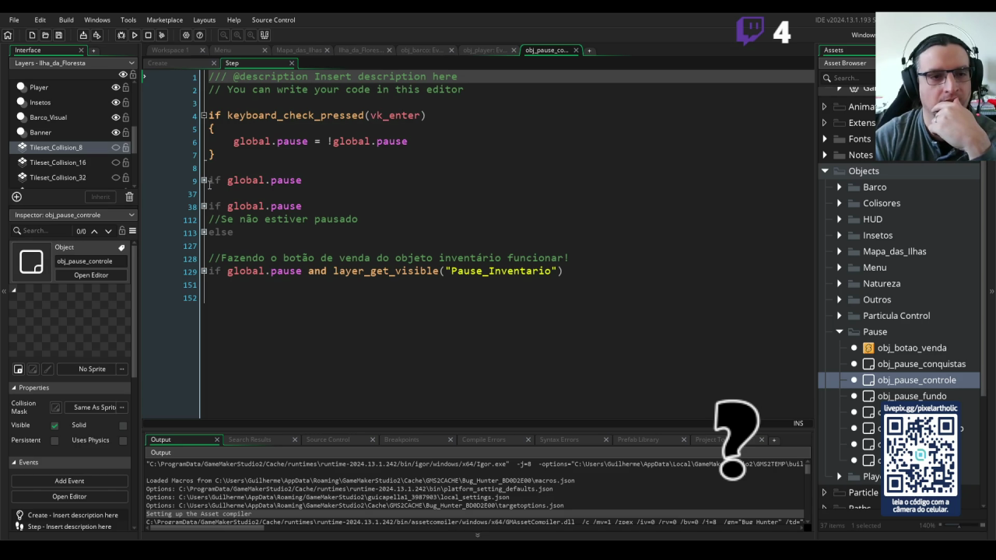
left_click(203, 181)
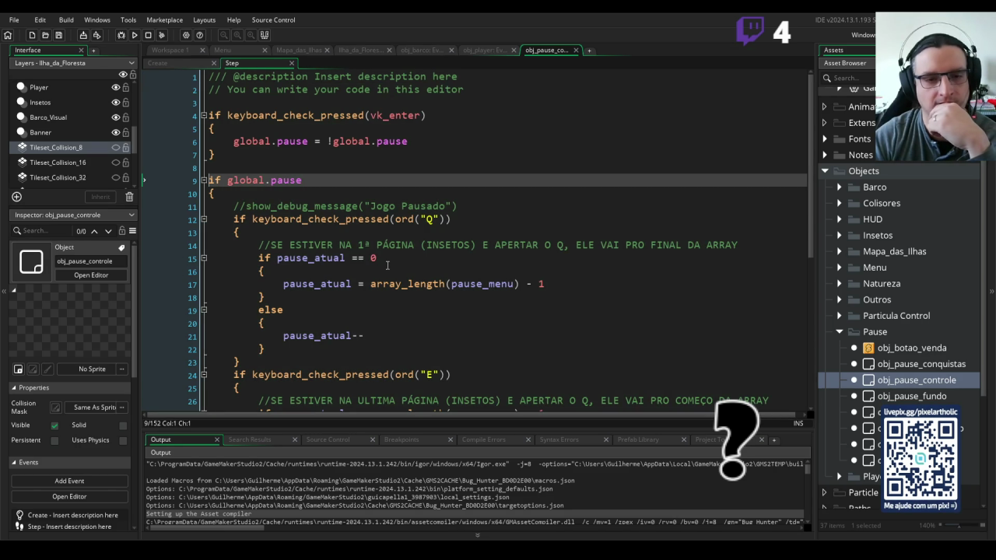
left_click(392, 271)
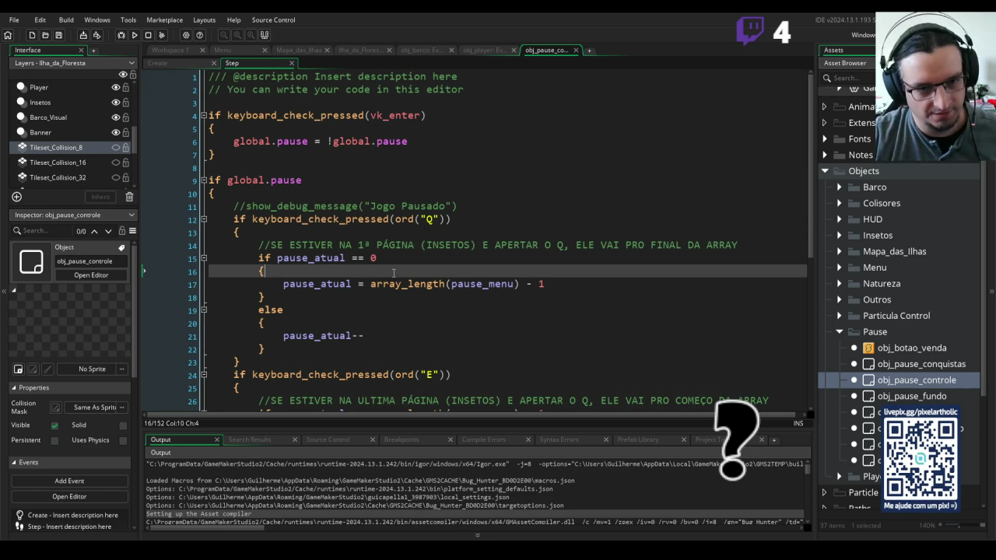
scroll(407, 264, "down", 1)
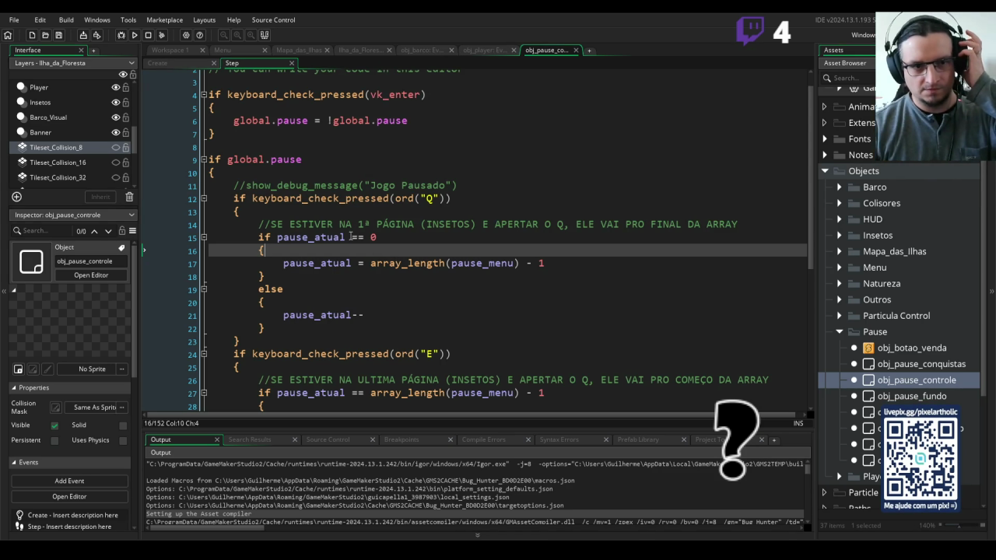
left_click(316, 211)
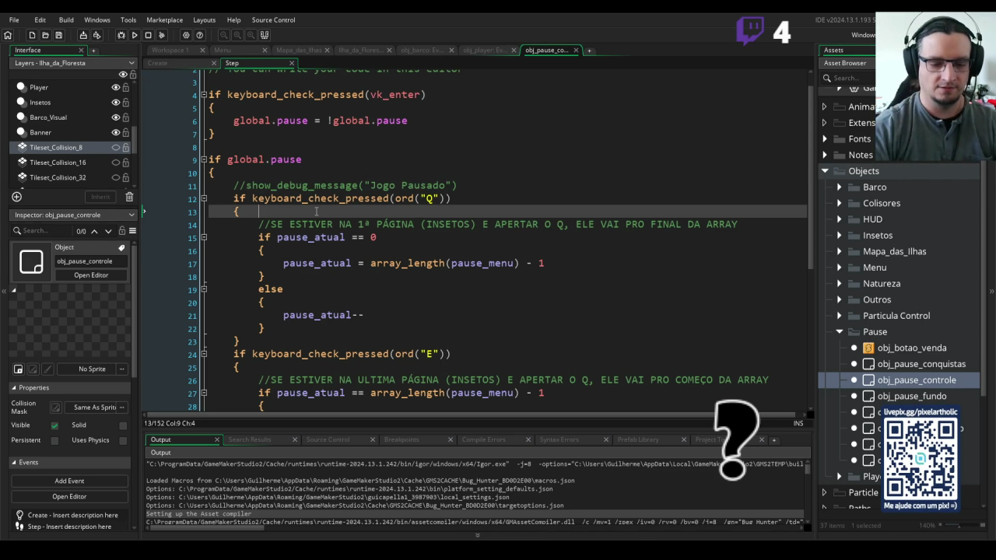
Insert an empty audio_play_sound() call on a new line in the Q-key branch.
key("Return")
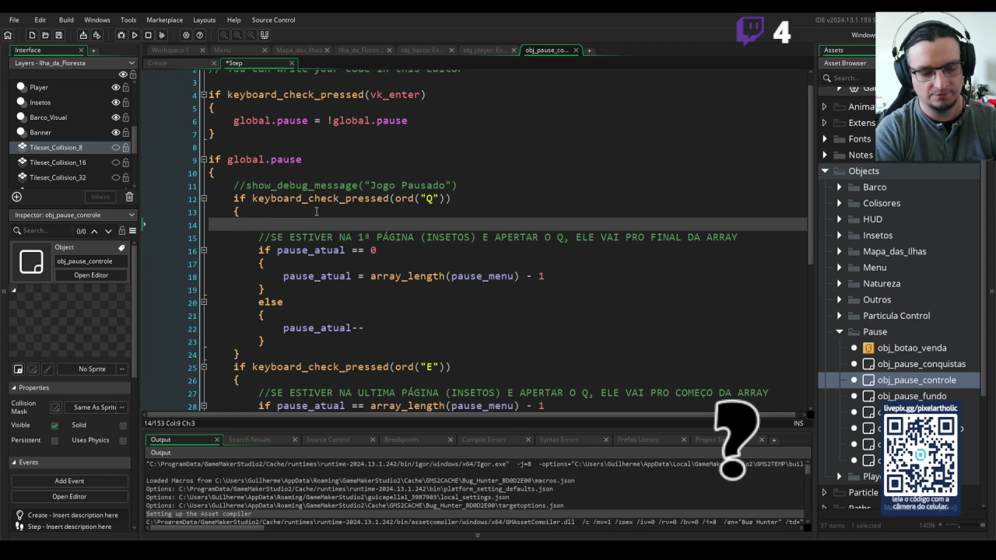
type("audio_s")
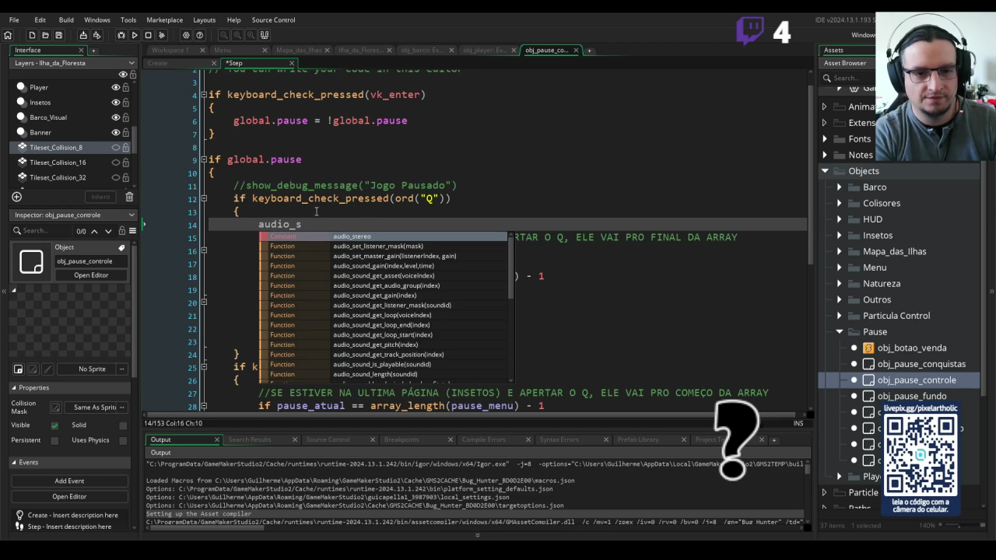
type("ound")
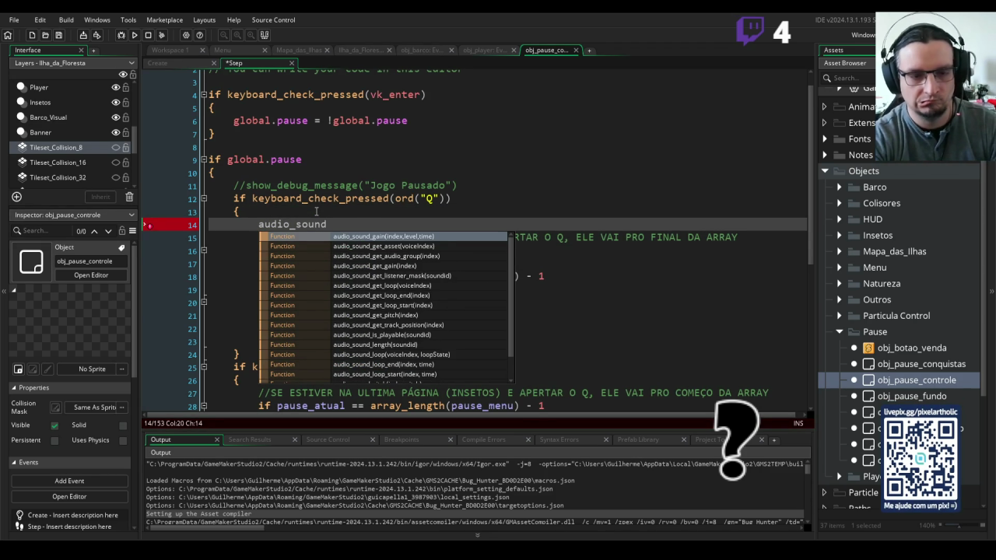
type("_")
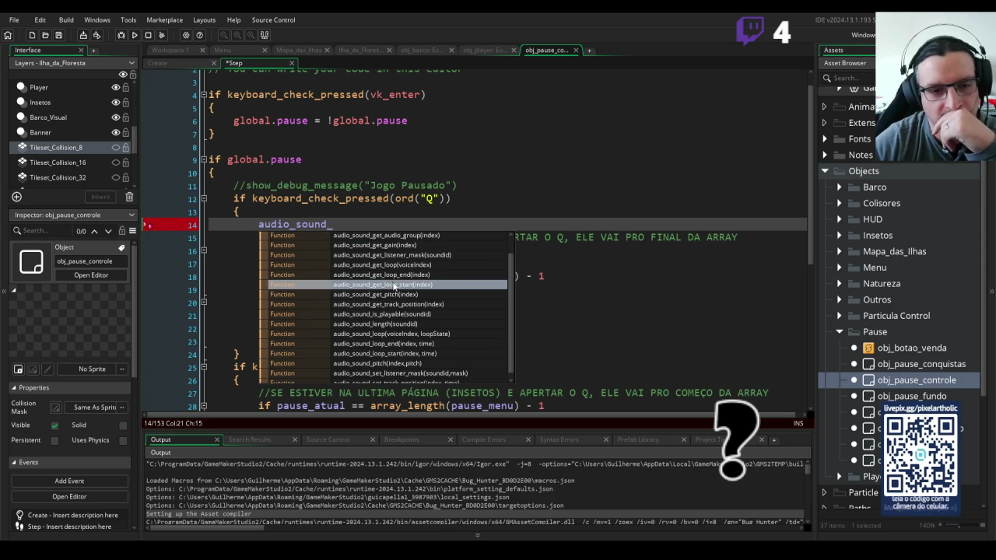
scroll(395, 288, "down", 1)
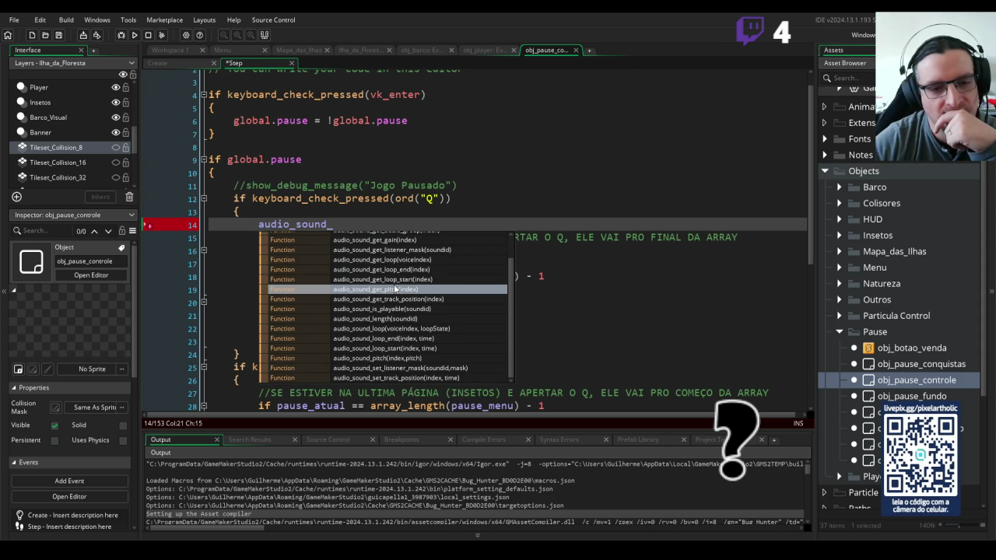
scroll(397, 289, "up", 1)
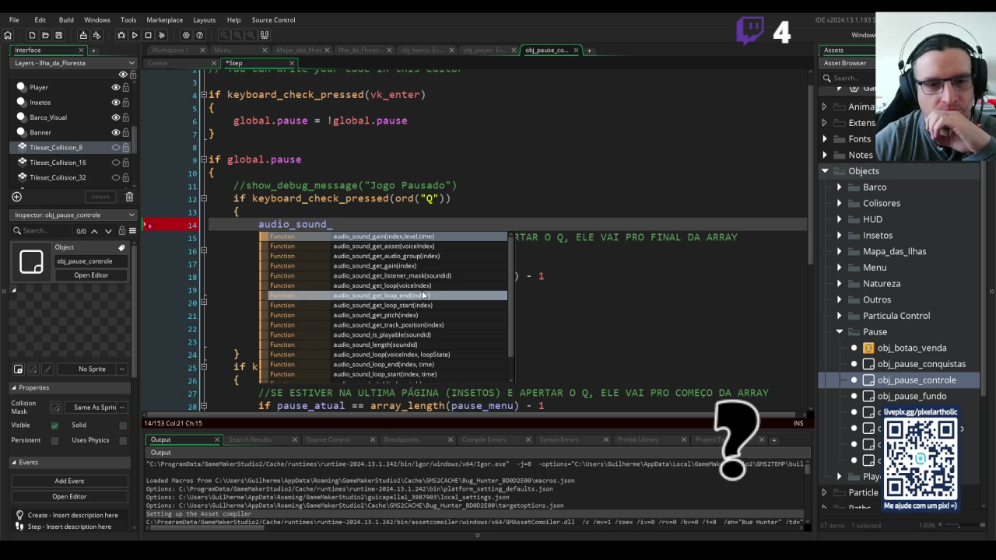
scroll(422, 295, "down", 1)
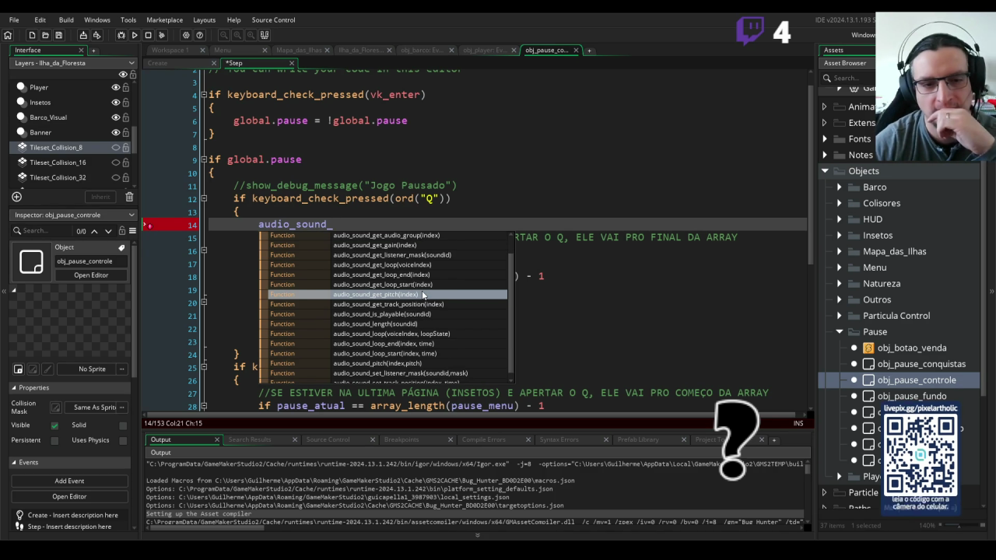
scroll(422, 296, "down", 1)
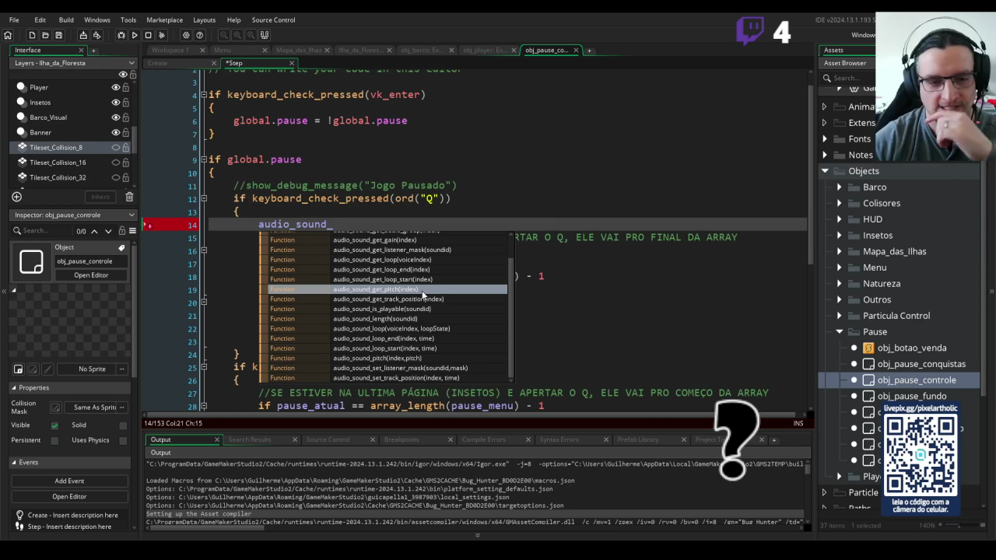
key("BackSpace")
key("BackSpace")
key("BackSpace")
type("sound")
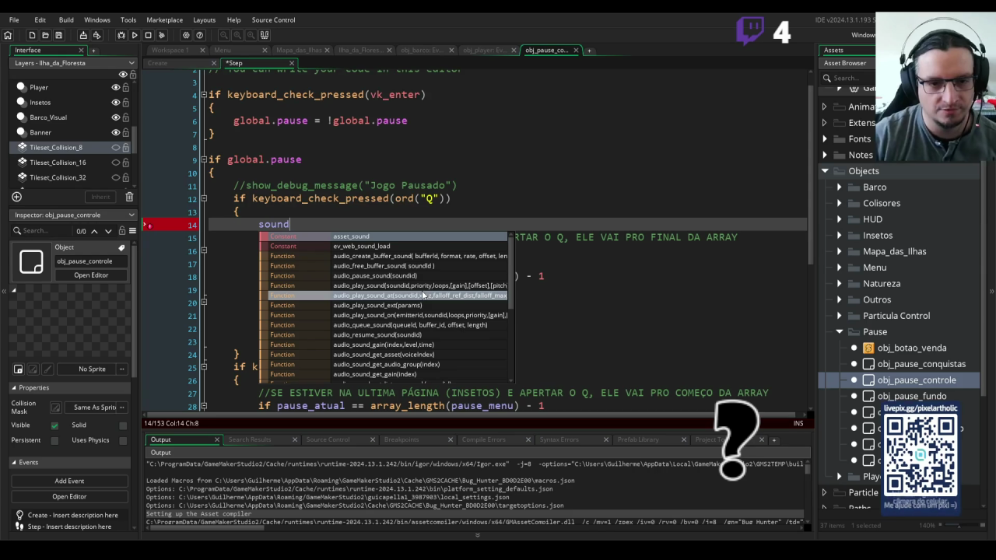
left_click(369, 285)
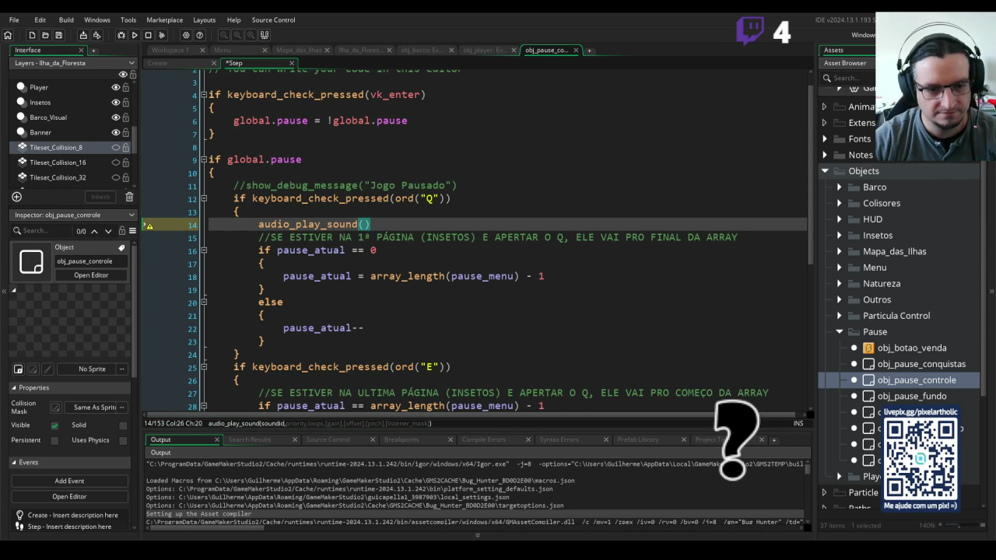
left_click_drag(507, 430, 507, 440)
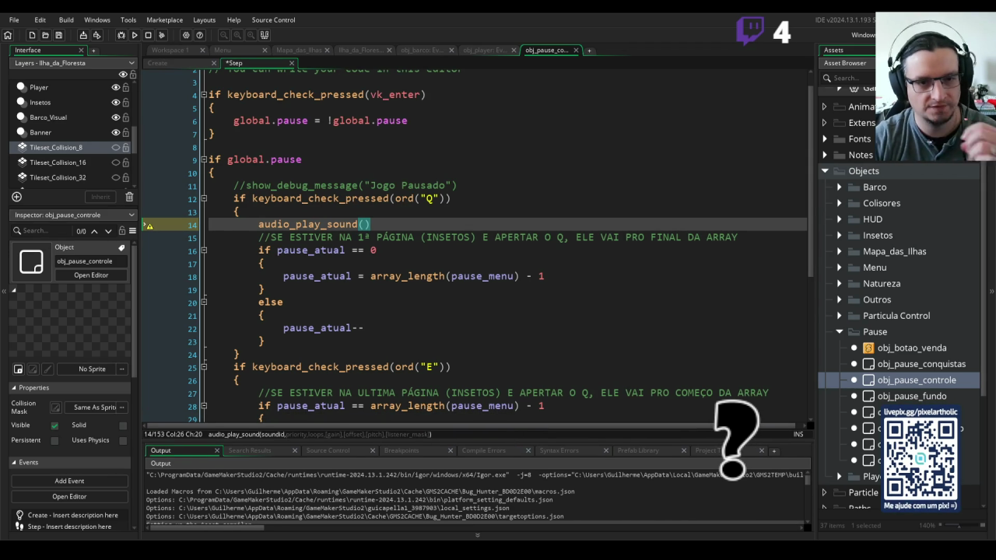
Complete the Q-branch call as audio_play_sound(snd_vira_pagina, 1, 0) and copy it.
scroll(913, 325, "down", 5)
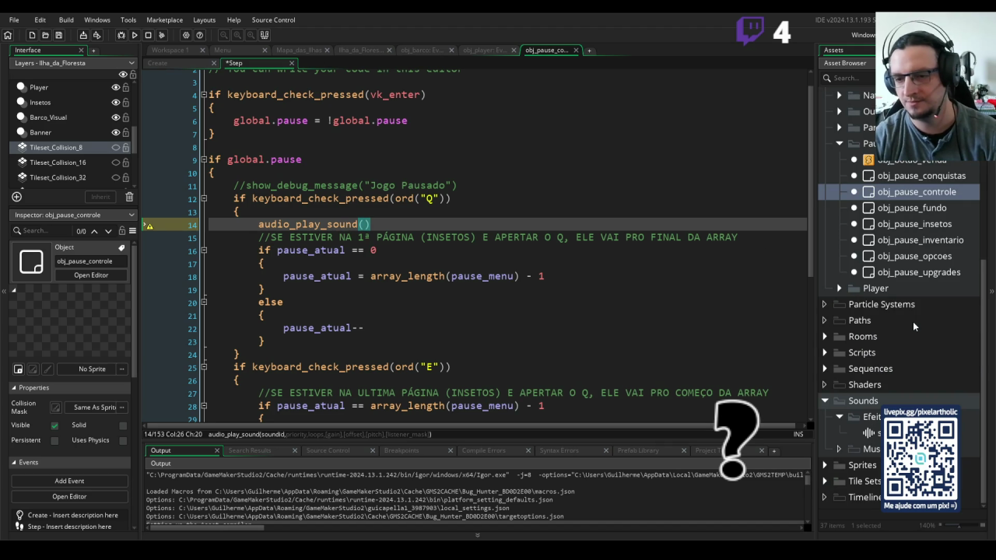
type("snd_vi")
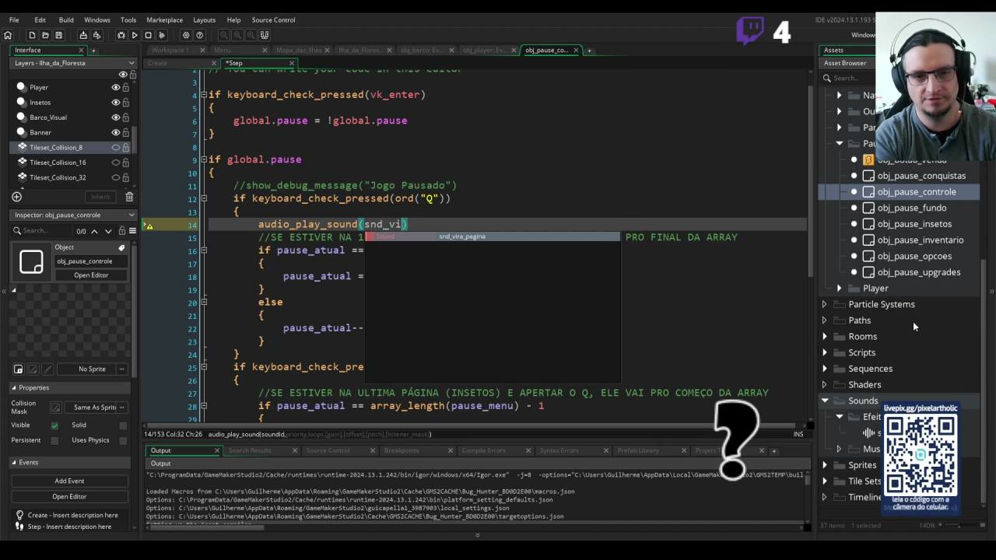
key("Return")
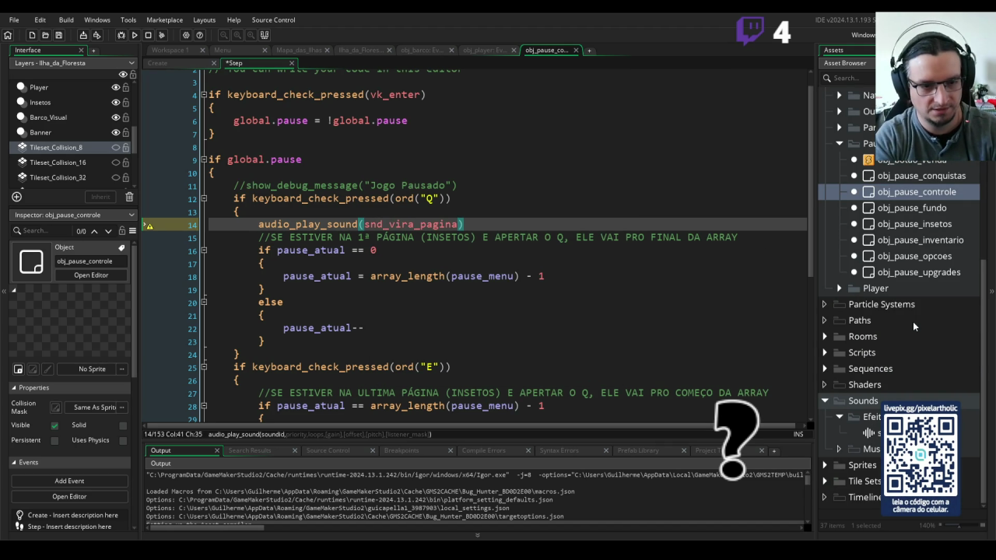
type(", 1, 0")
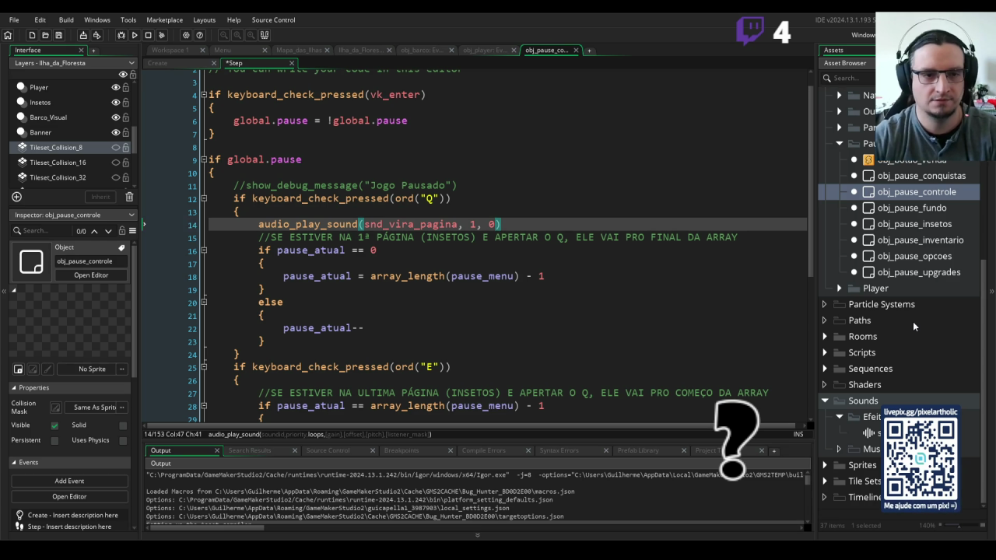
left_click_drag(258, 223, 509, 223)
key("ctrl+c")
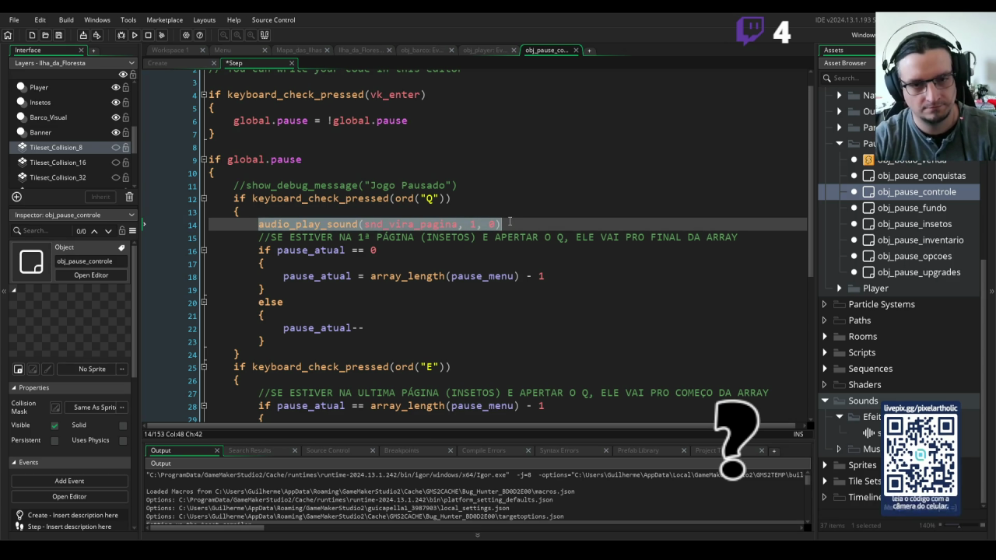
left_click(509, 222)
Paste the same sound call into the E-key branch and start the game.
scroll(509, 222, "down", 3)
left_click(341, 276)
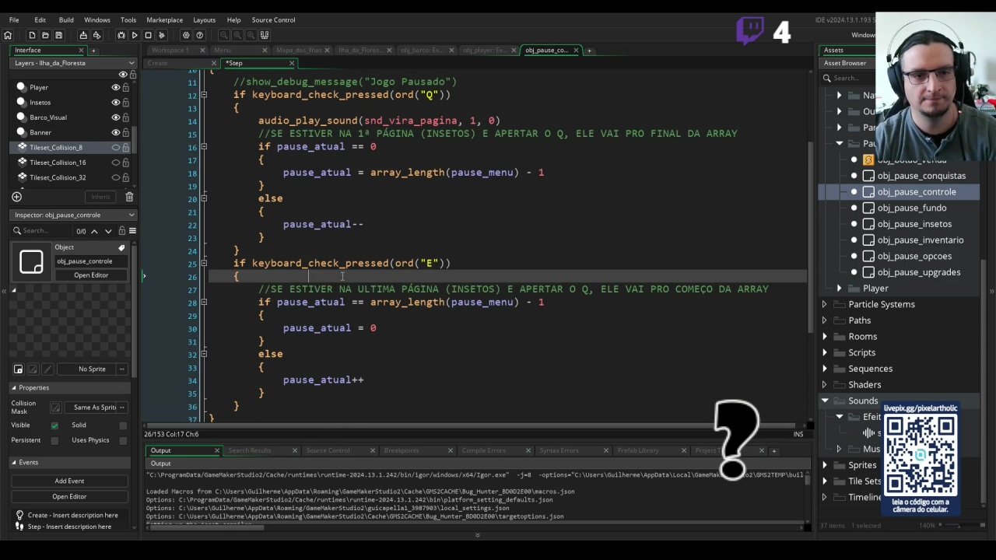
key("Return")
key("ctrl+v")
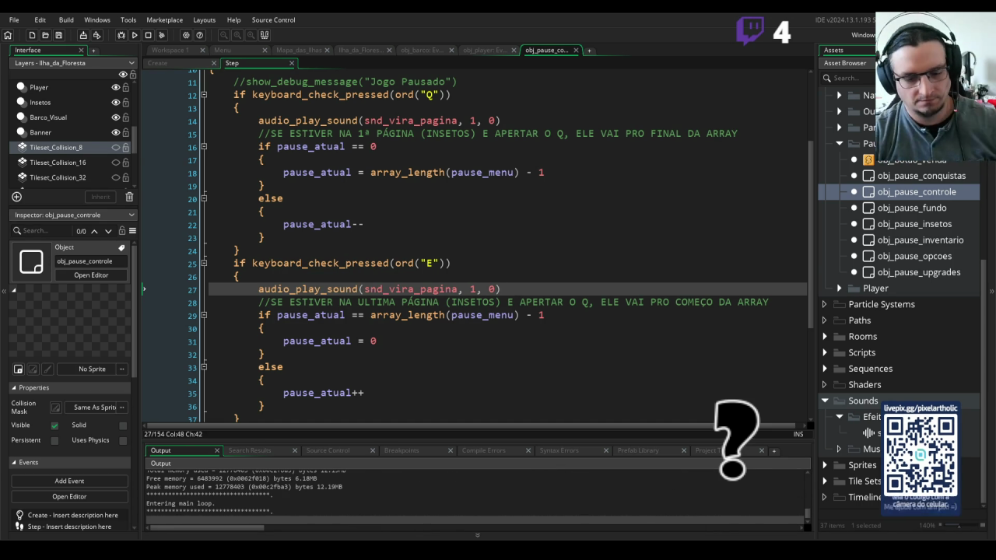
key("Return")
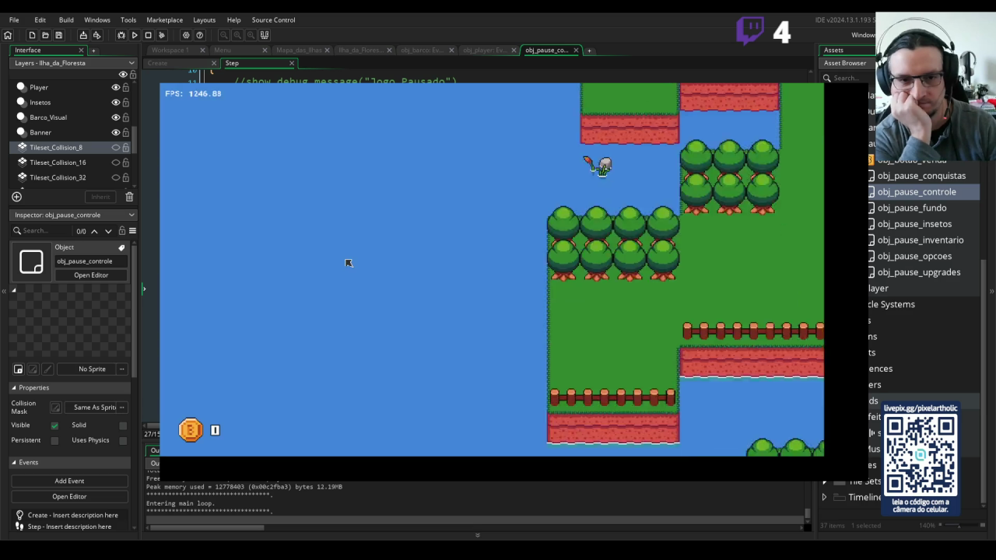
key("d")
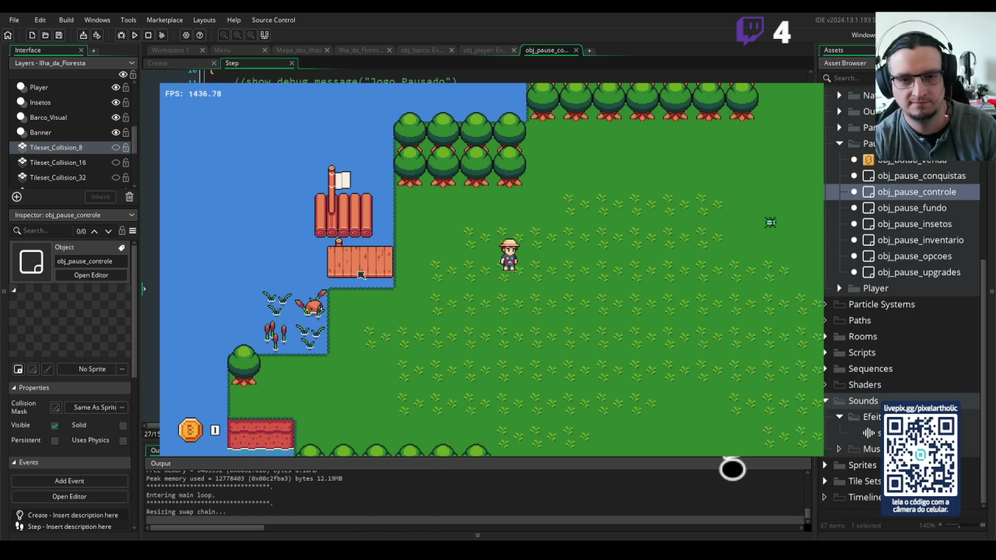
key("Escape")
key("e")
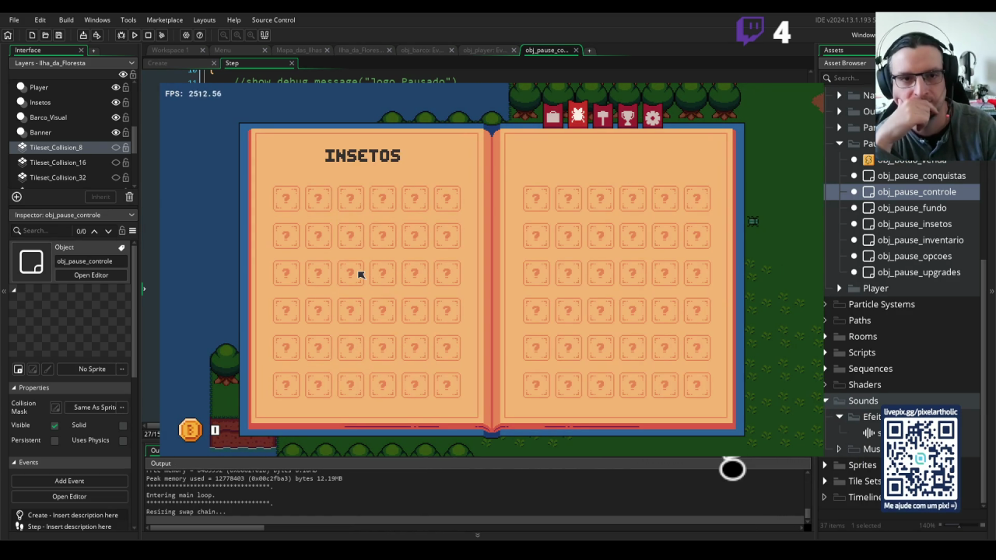
key("e")
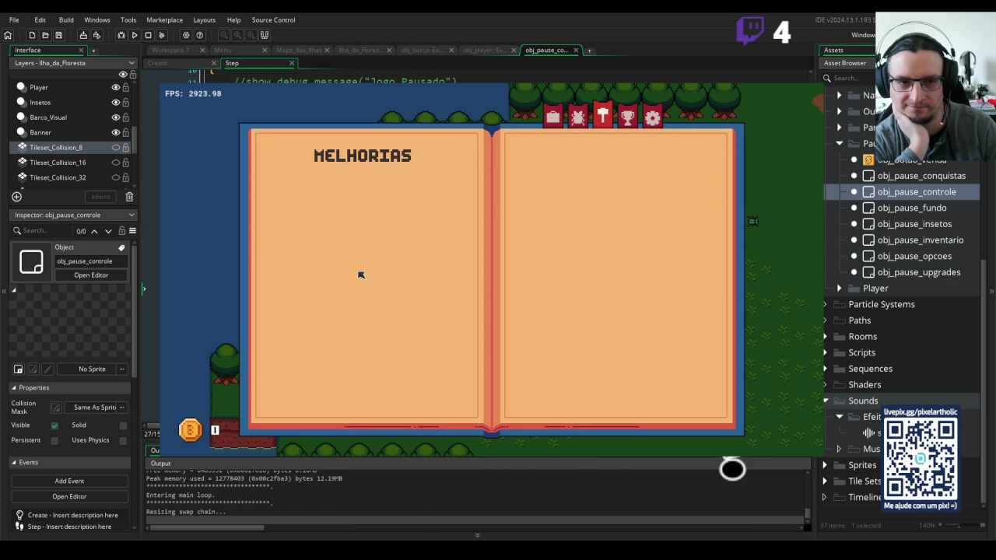
key("q")
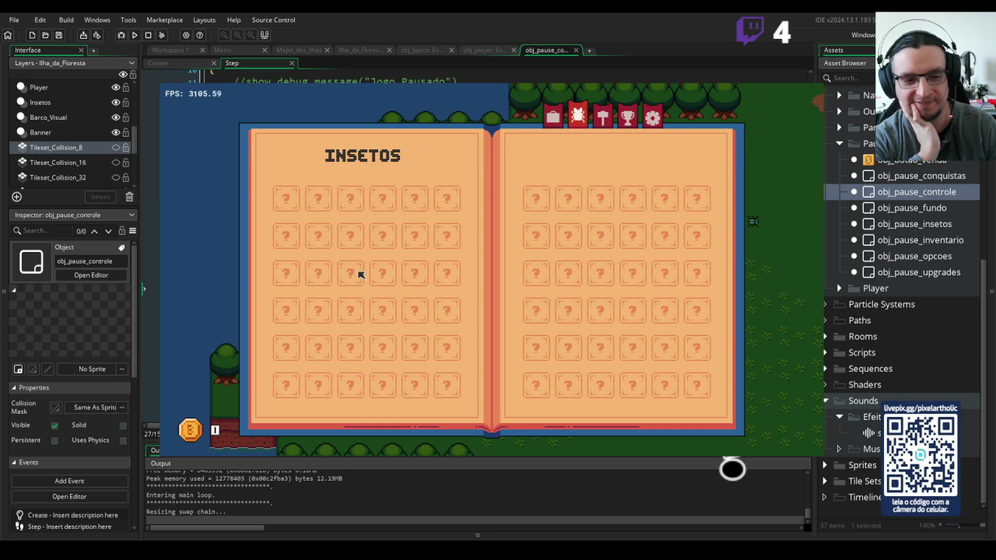
key("q")
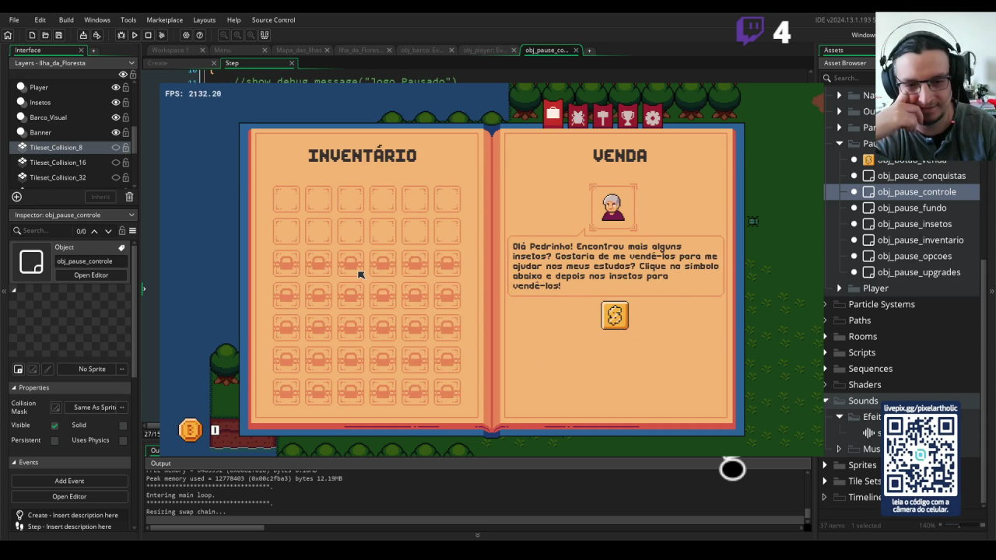
key("e")
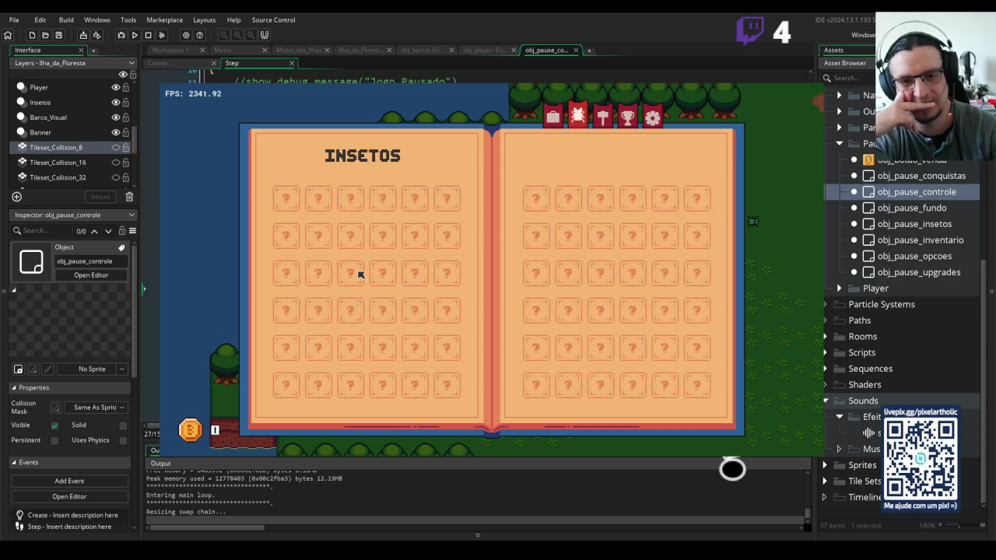
key("e")
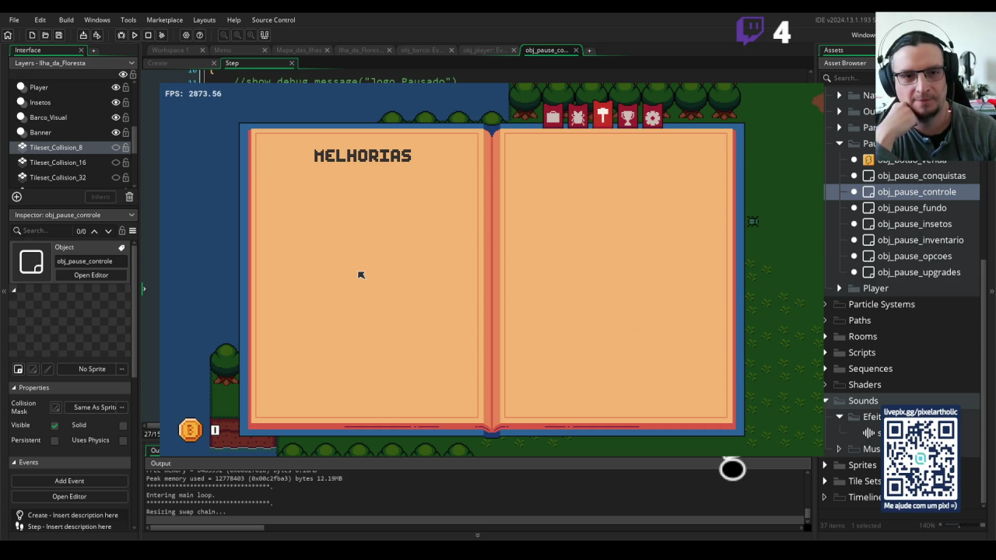
key("e")
key("e")
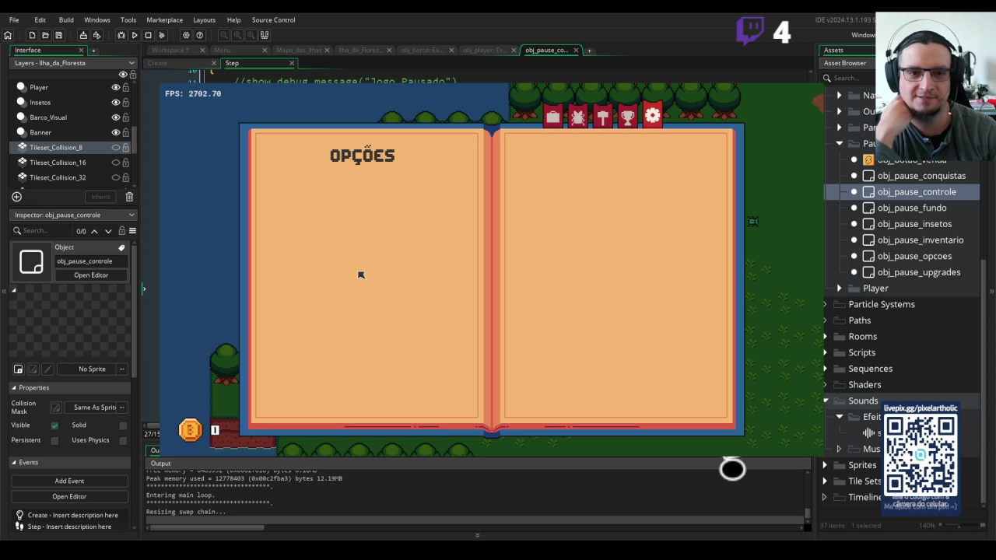
key("e")
key("q")
key("q")
key("e")
key("e")
key("e")
key("e")
key("q")
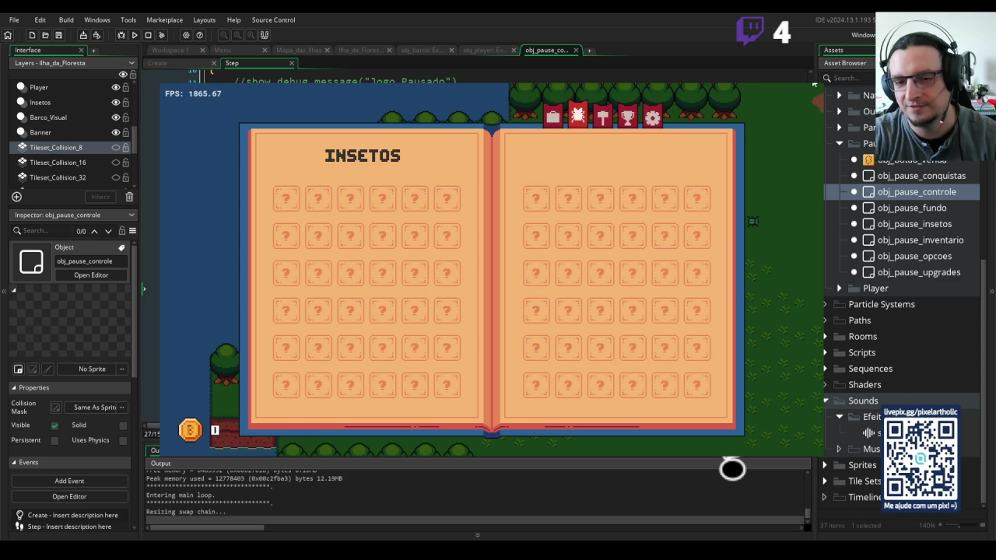
key("alt+F4")
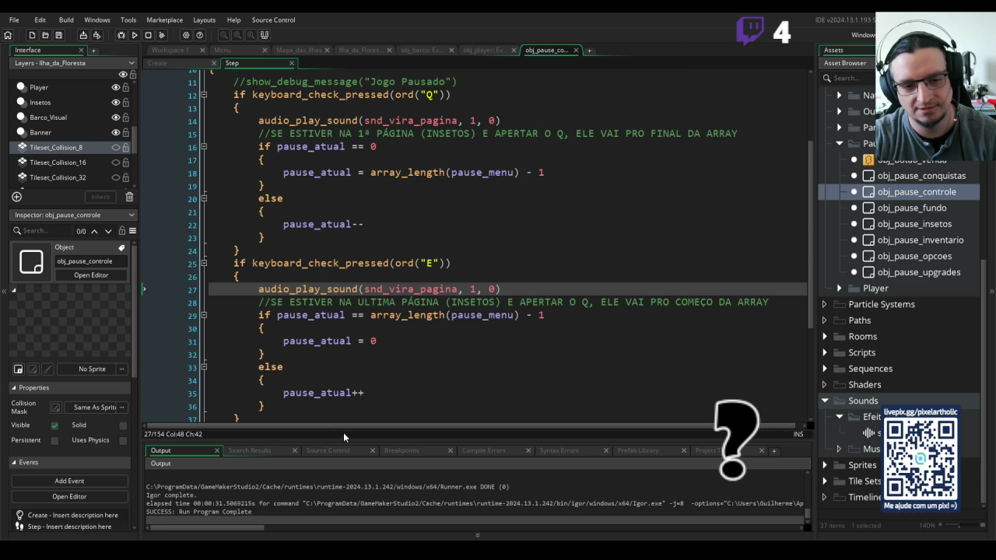
left_click_drag(362, 440, 363, 423)
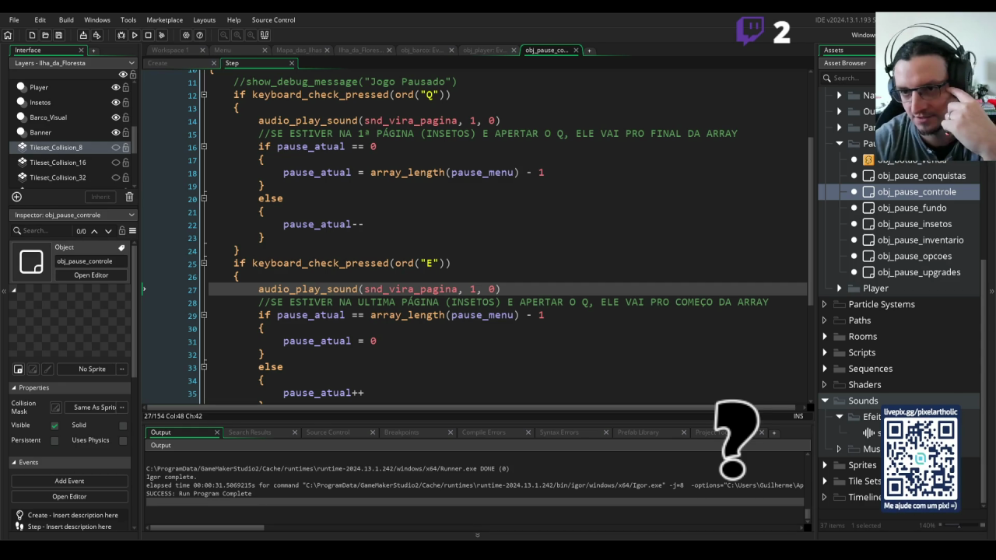
scroll(810, 201, "down", 1)
left_click_drag(808, 196, 798, 256)
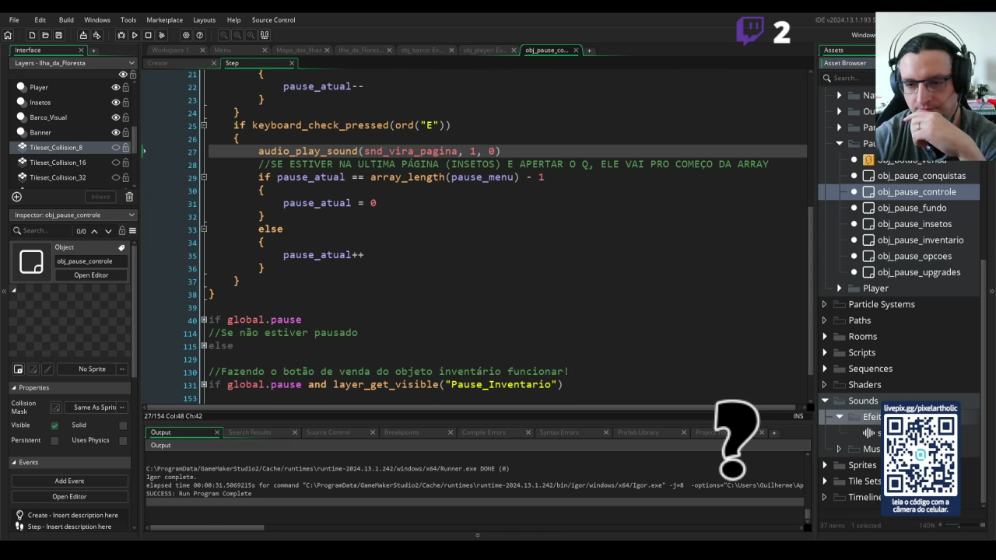
Rename the coin_8 sound to snd_vende_inseto and return to the pause controller code.
double_click(869, 433)
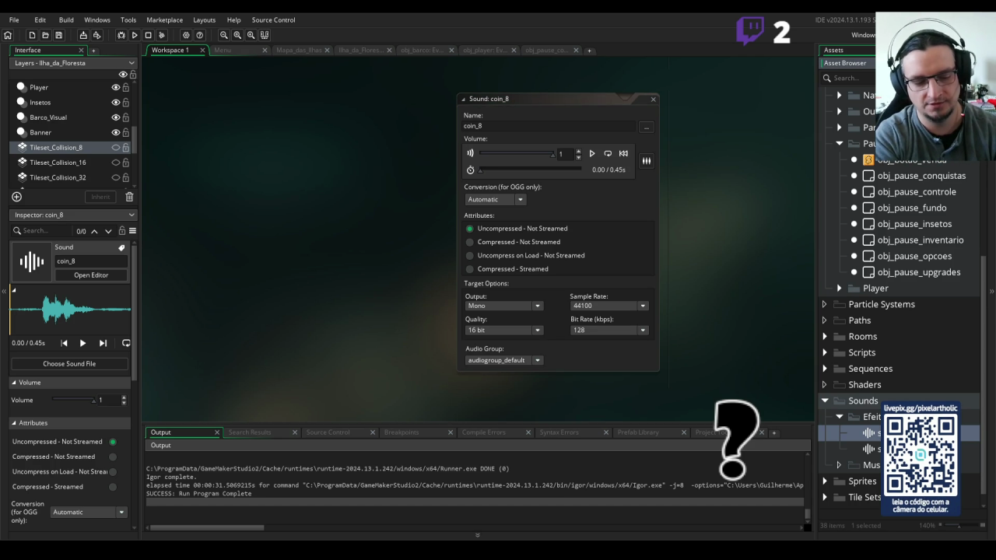
key("Return")
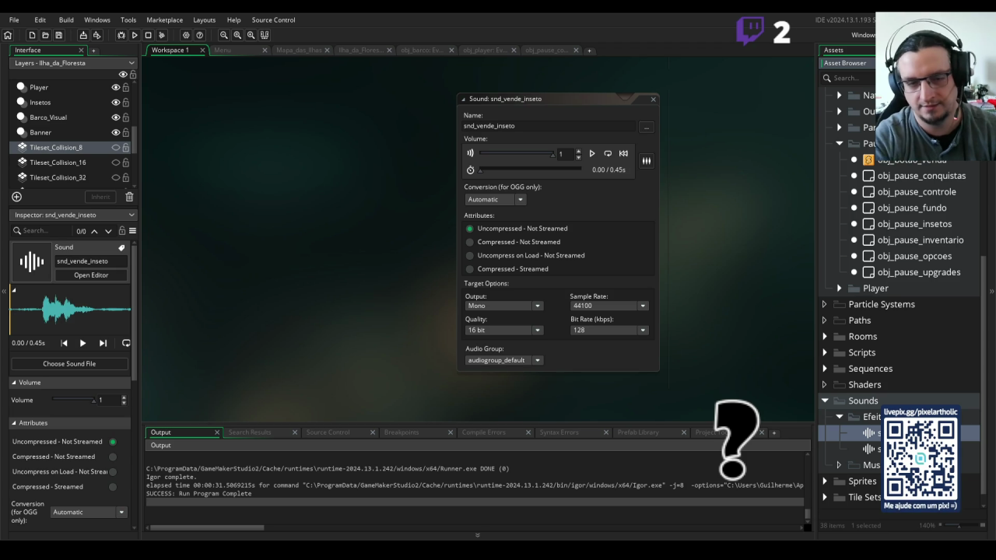
left_click(539, 50)
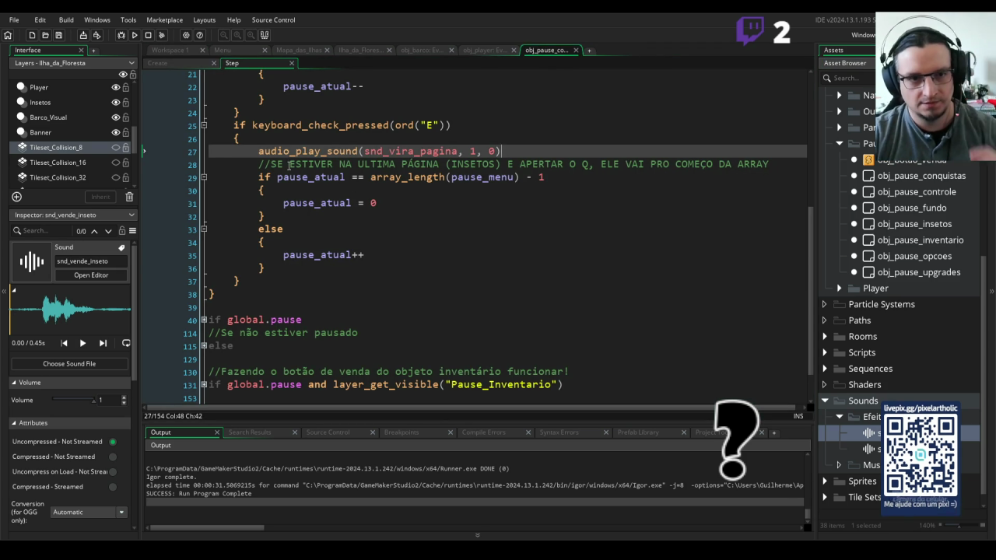
Copy the page-turn sound call, then open obj_pause_inventario's Draw GUI event.
left_click_drag(257, 151, 509, 150)
key("ctrl+c")
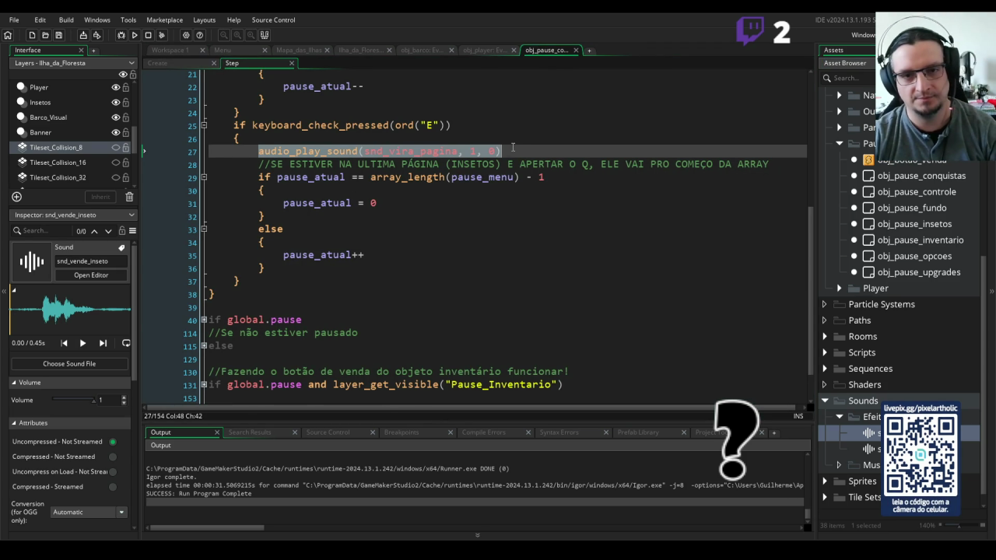
left_click(513, 148)
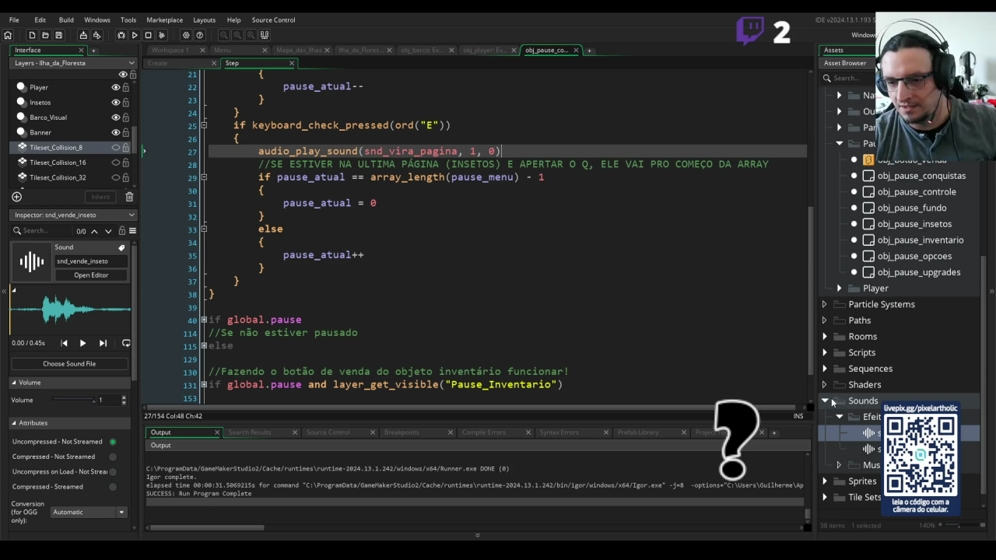
left_click(829, 401)
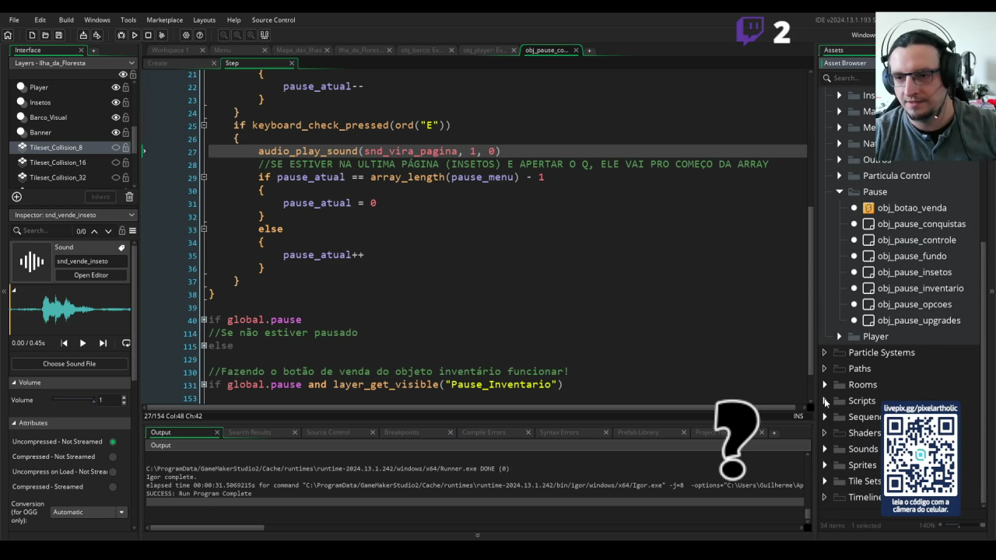
double_click(875, 289)
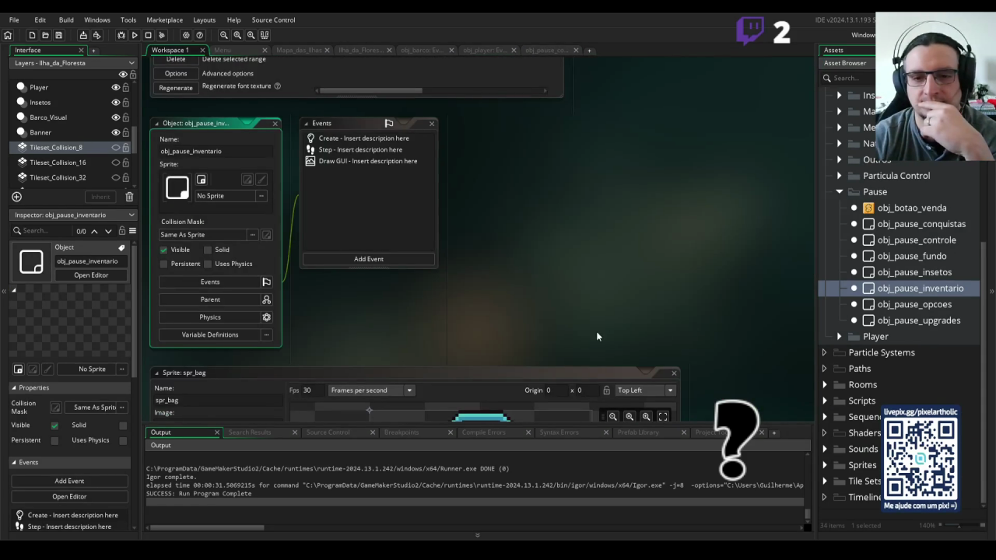
double_click(346, 139)
left_click(344, 149)
left_click(343, 161)
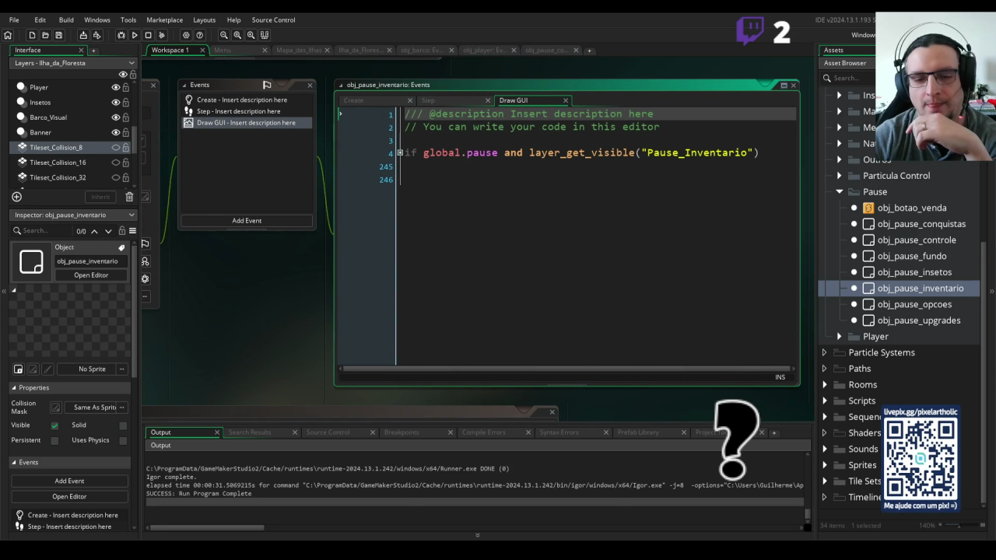
Open the Draw GUI code in its own tab, unfold line 4's region, and find the sale block.
double_click(574, 85)
left_click(204, 116)
scroll(624, 220, "down", 5)
scroll(624, 220, "down", 20)
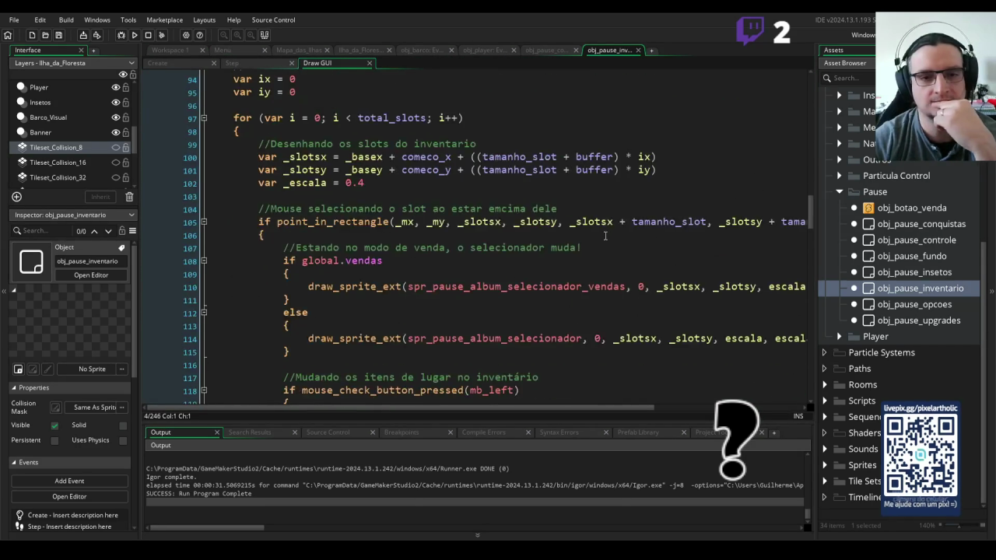
scroll(604, 235, "down", 2)
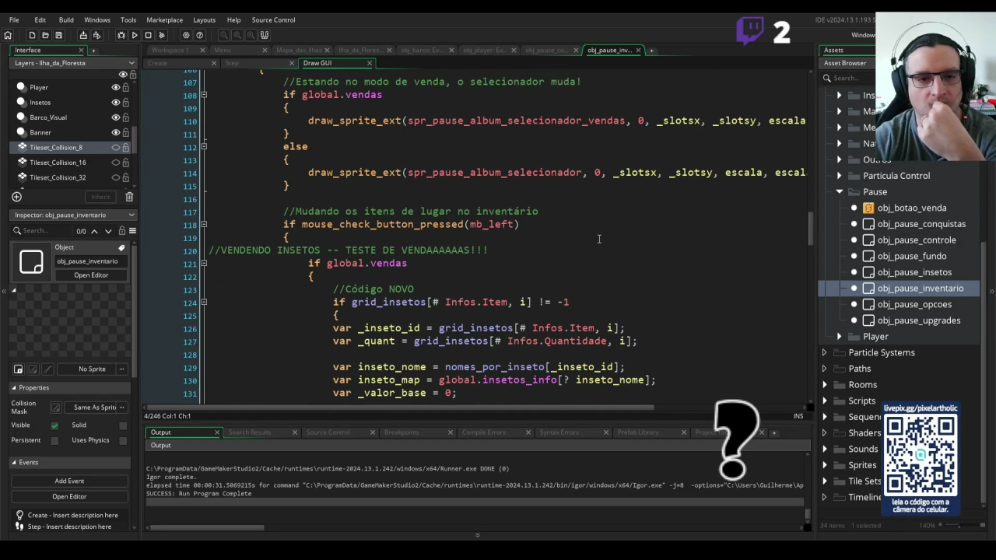
scroll(599, 239, "down", 4)
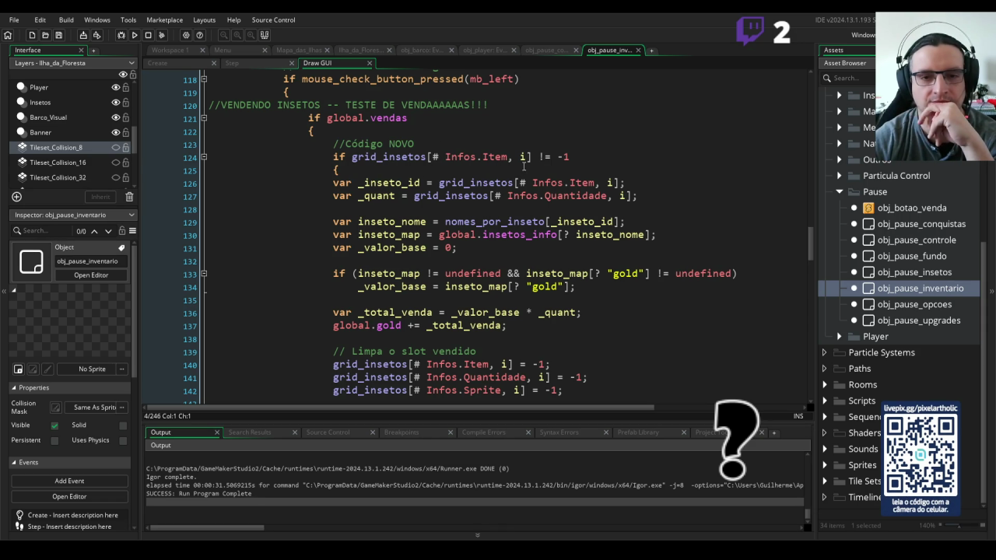
scroll(524, 166, "down", 3)
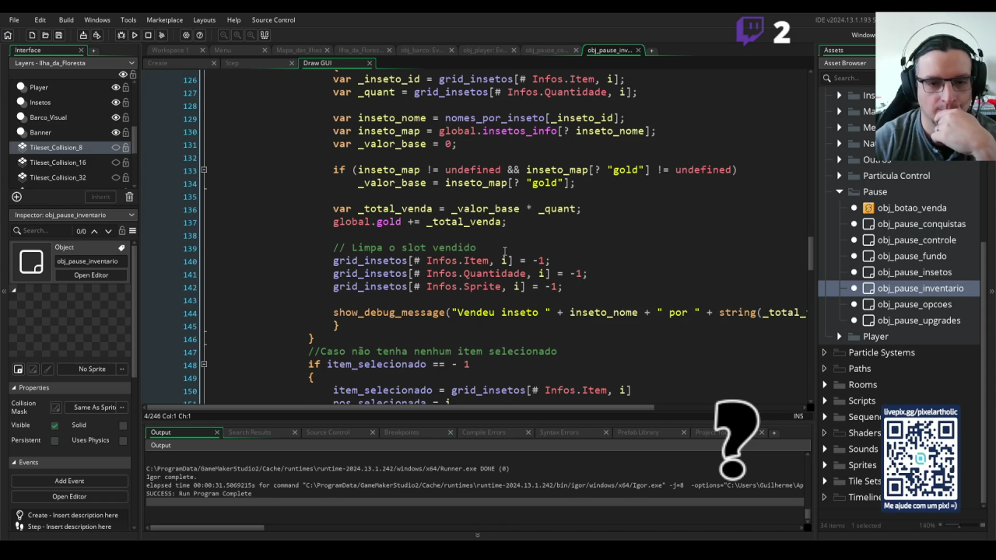
scroll(403, 273, "up", 1)
scroll(398, 273, "down", 1)
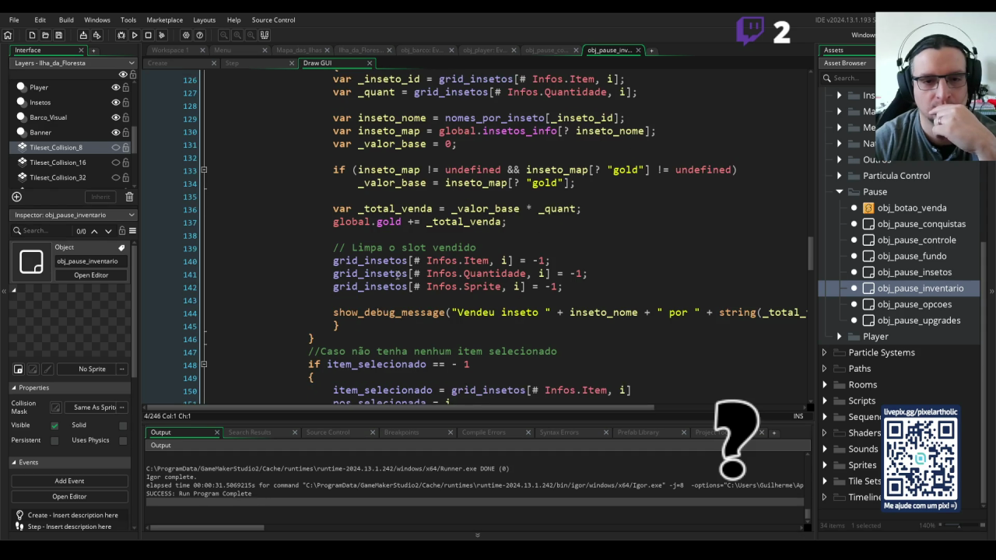
scroll(405, 274, "up", 3)
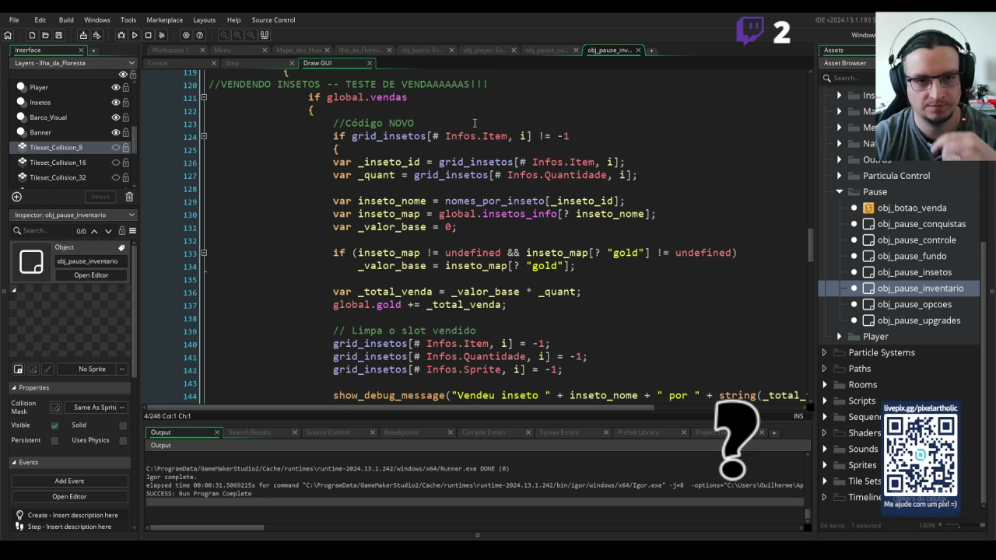
Rename the comment to 'Efeito Sonoro', paste the audio_play_sound call below it, and run.
left_click(449, 122)
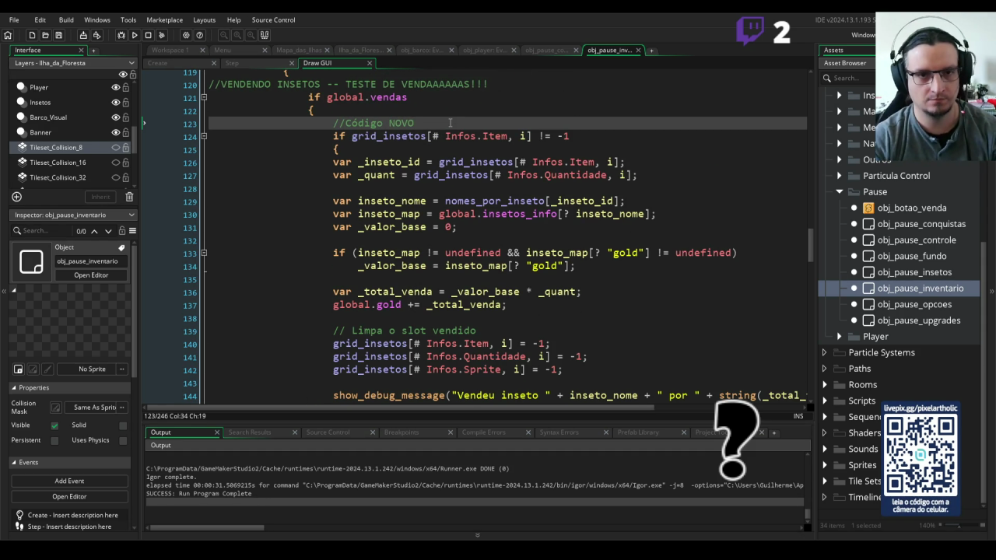
key("BackSpace")
key("BackSpace")
key("BackSpace")
type("Efeito Sono")
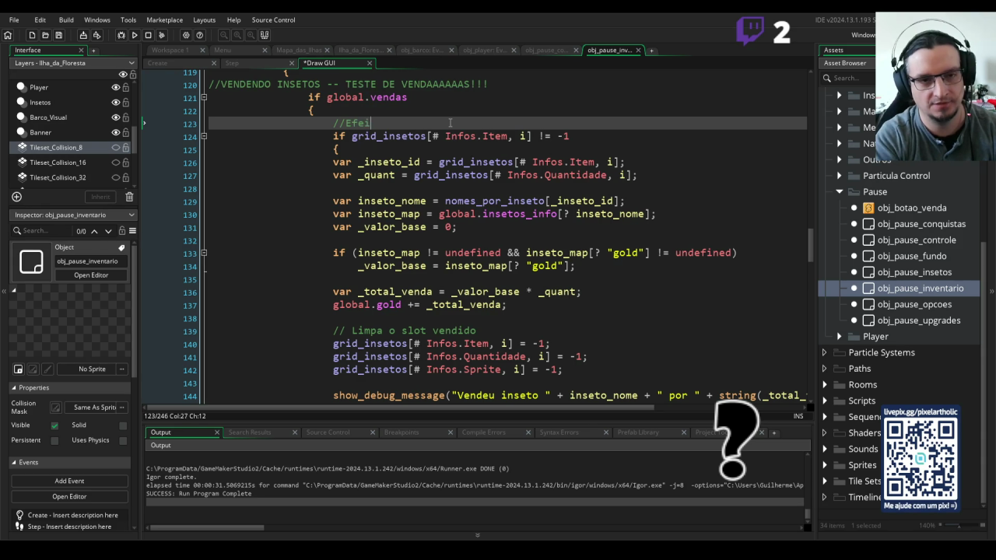
type("ro")
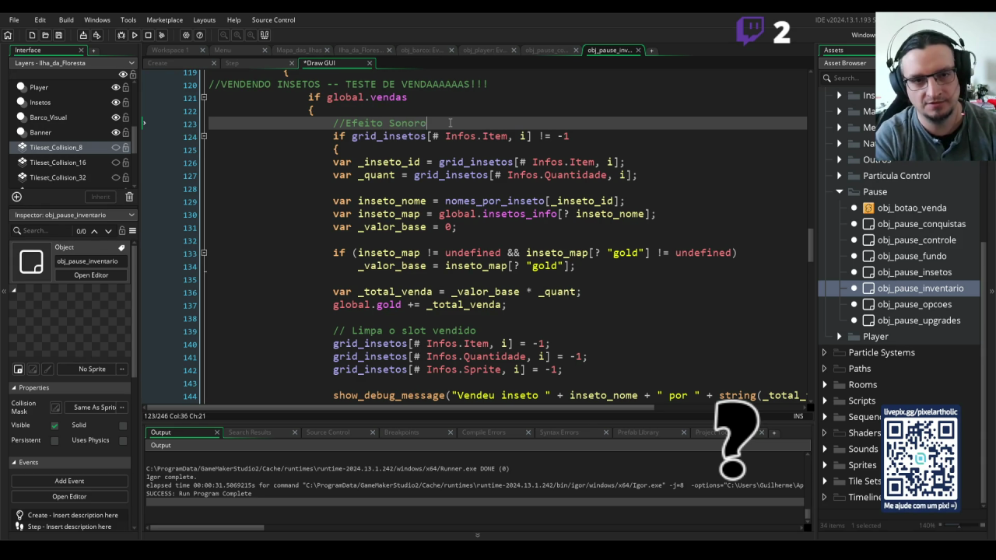
key("Return")
key("ctrl+v")
key("Return")
key("F5")
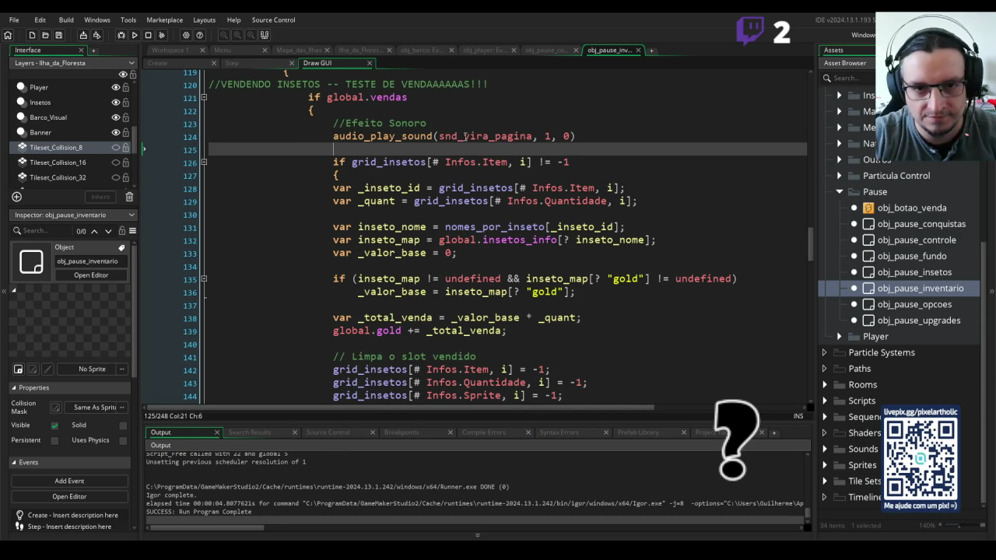
Replace vira_pagina with snd_vende_inseto in the sound call, then run the game to test.
left_click_drag(465, 136, 532, 140)
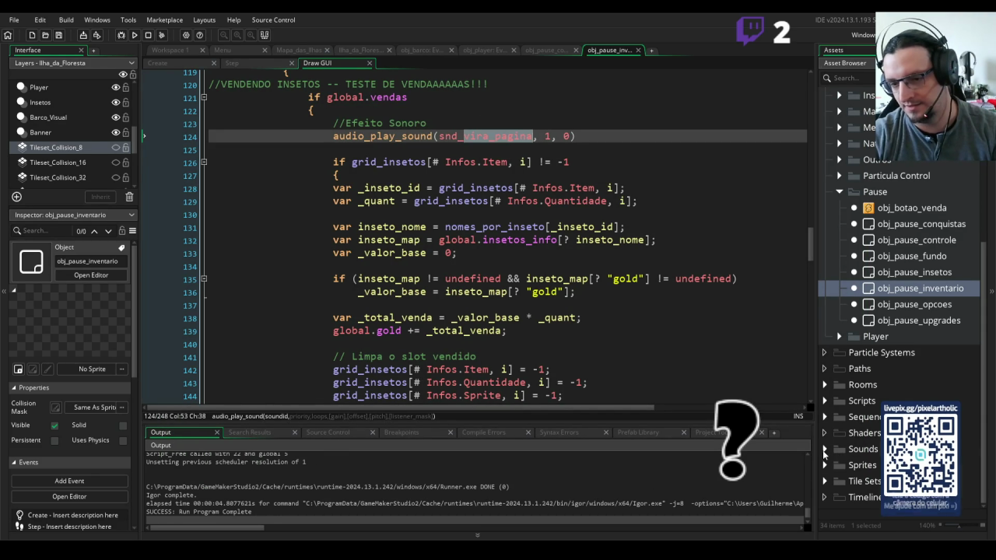
double_click(851, 448)
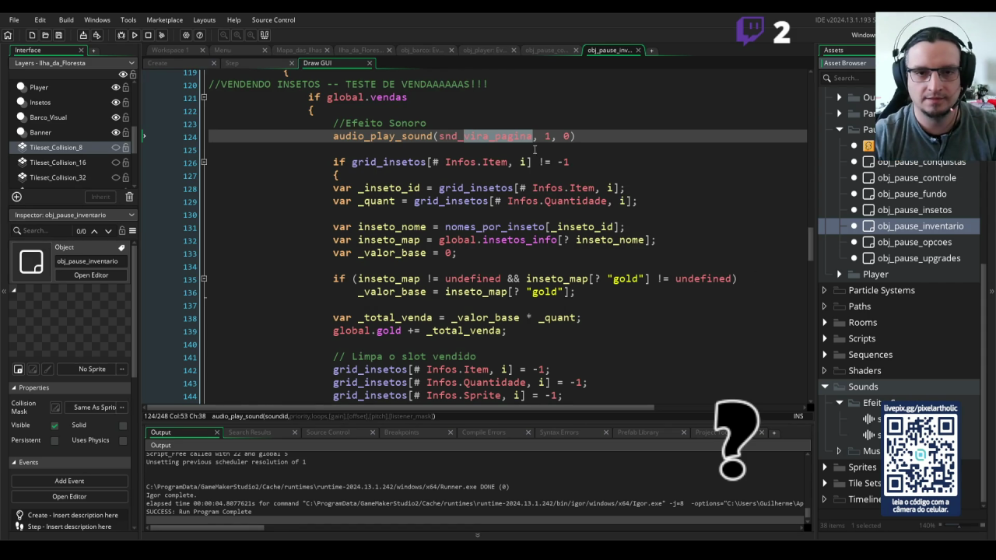
type("v")
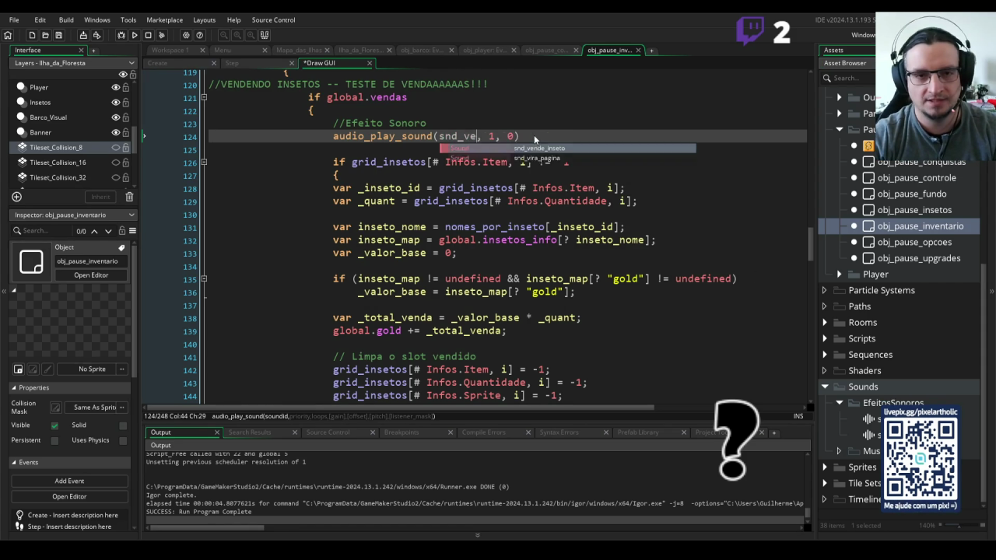
left_click(549, 148)
left_click(584, 135)
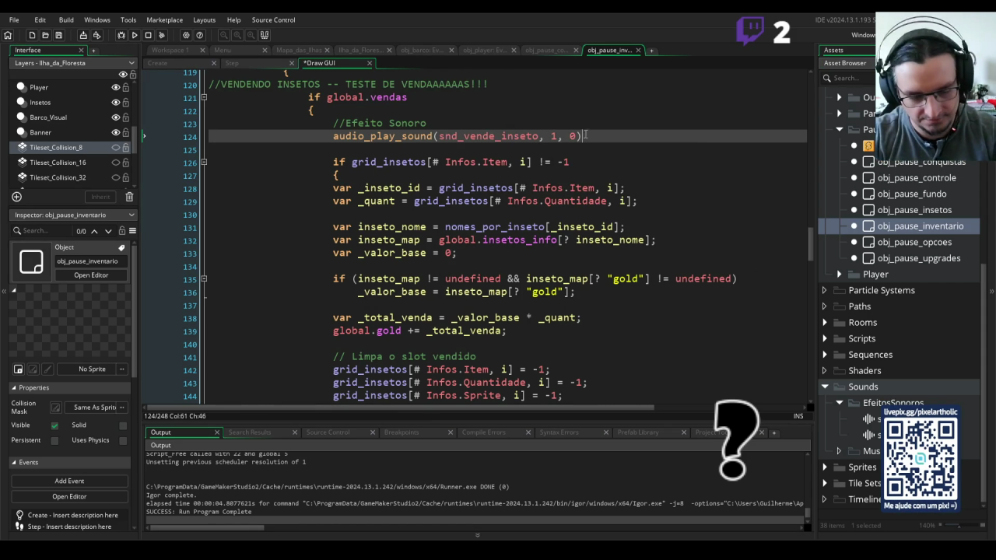
key("F5")
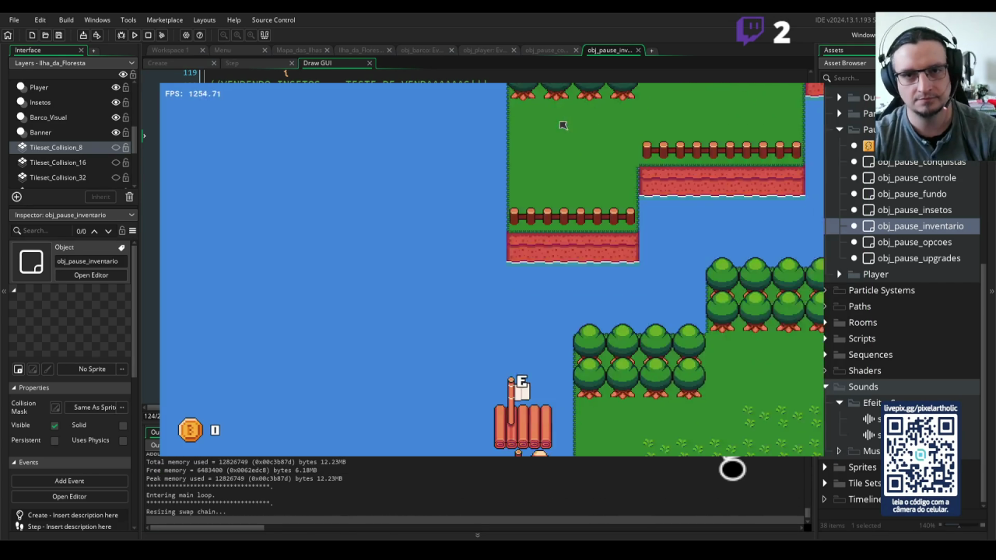
Walk the player across the island to catch the Besouro Lava beetle.
key("Right")
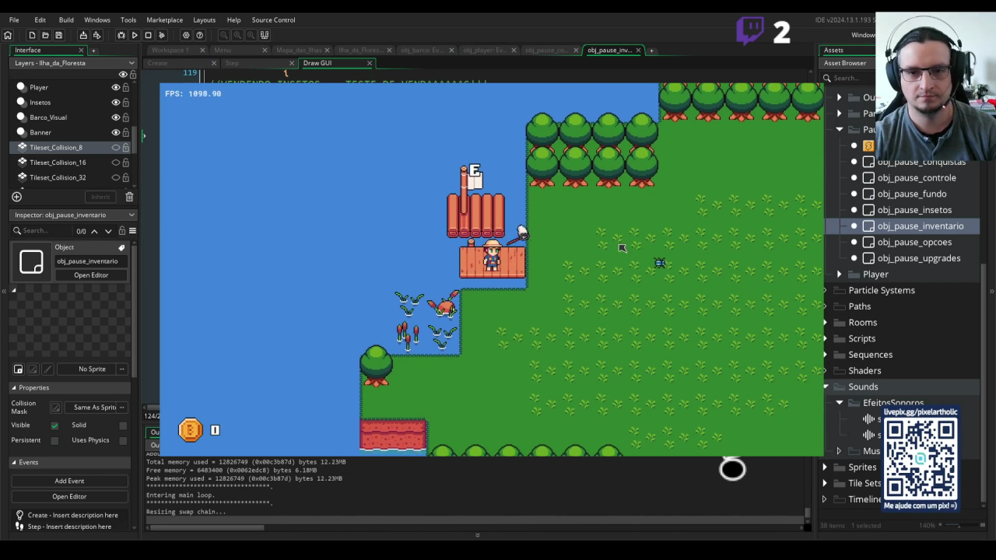
key("Right")
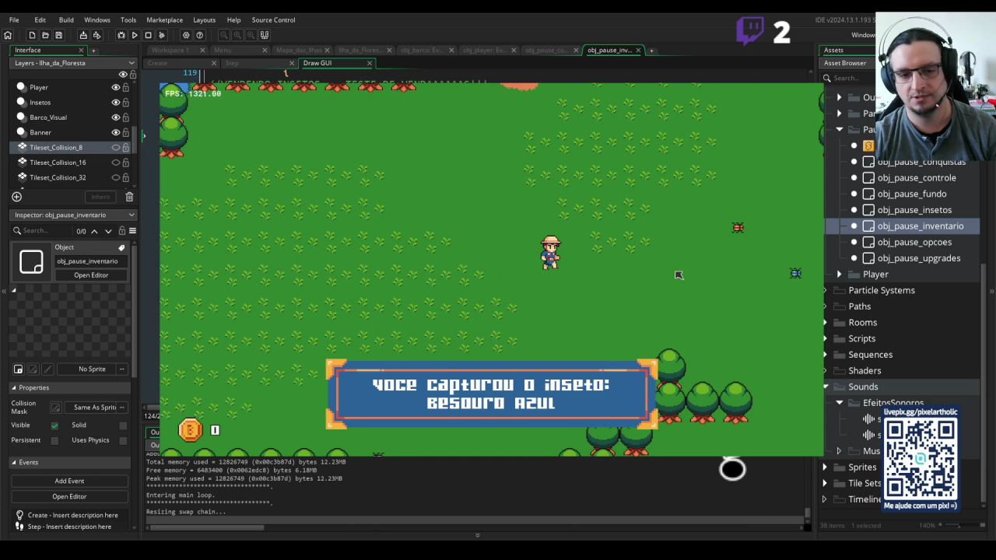
key("Right")
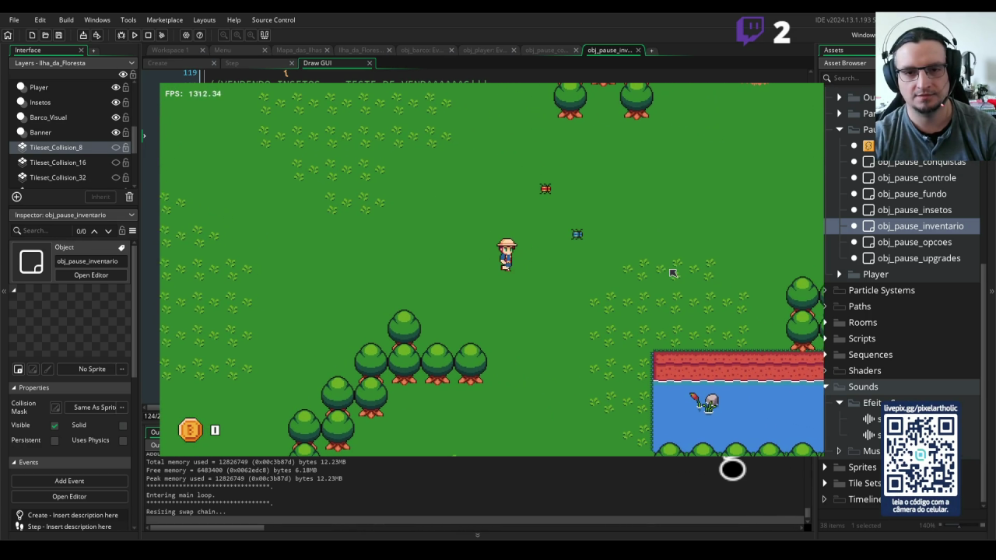
key("Right")
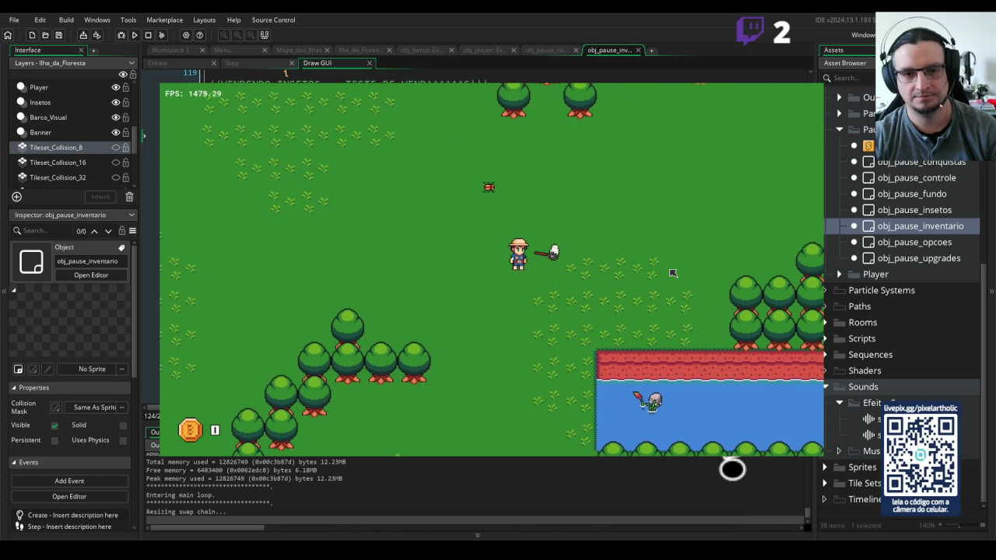
key("Up")
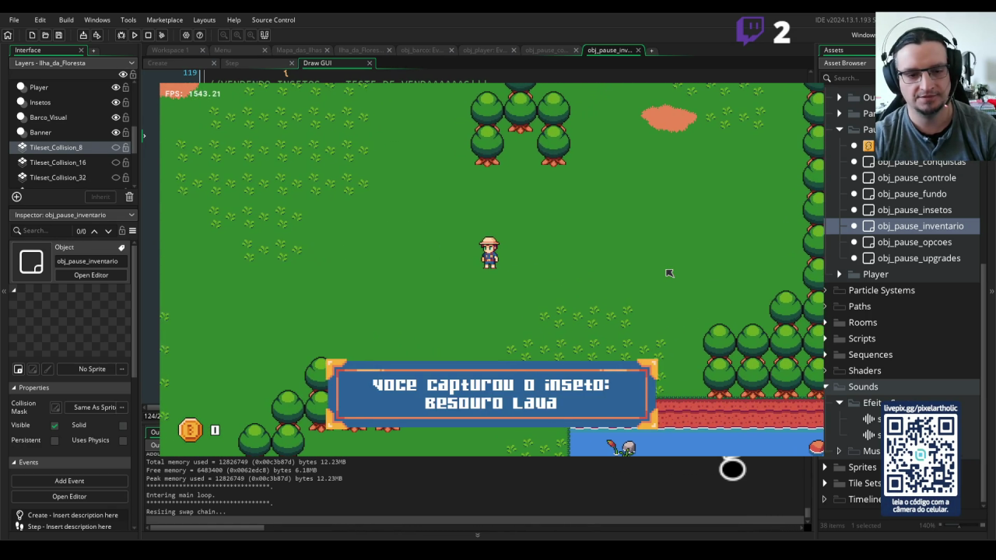
In the pause book, turn on selling mode and sell both captured beetles.
key("Escape")
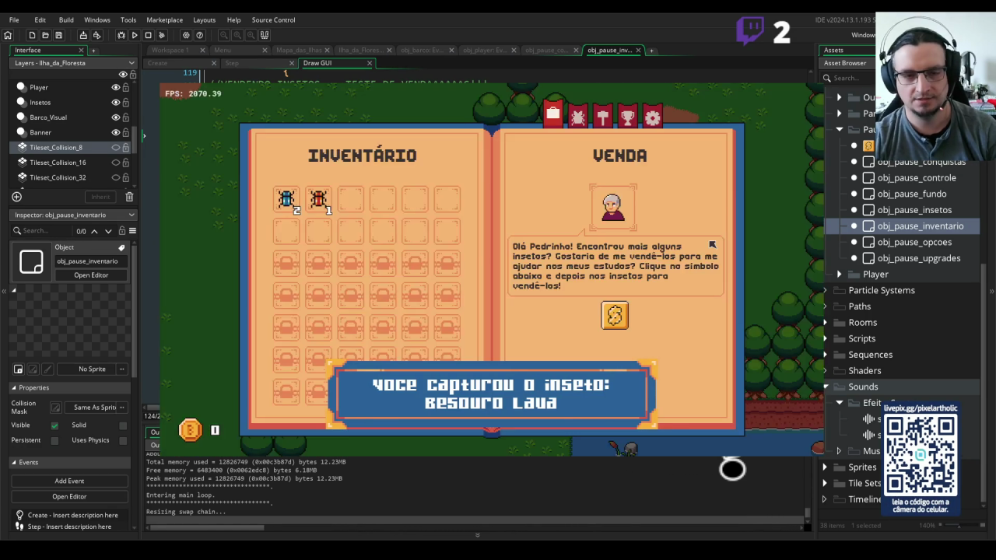
left_click(616, 315)
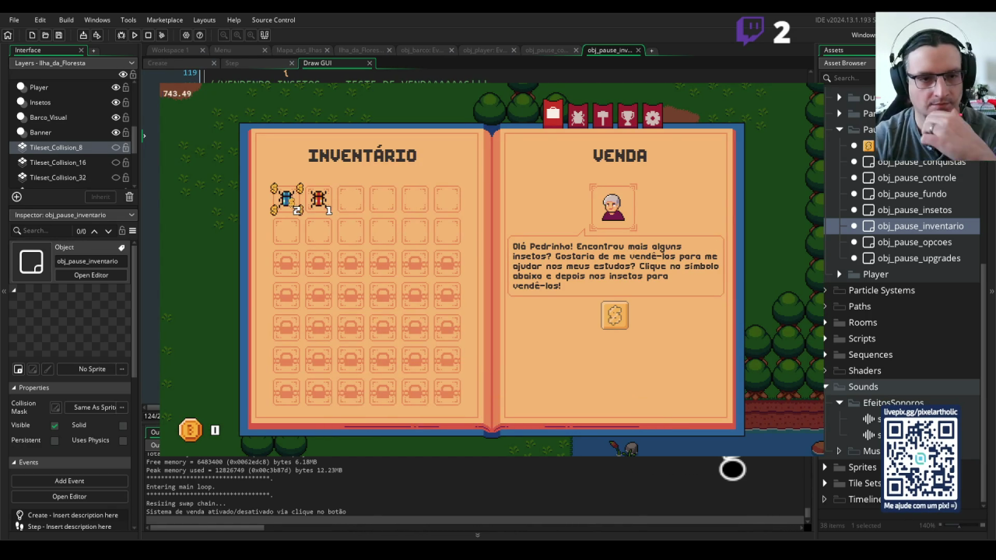
left_click(318, 201)
left_click(286, 199)
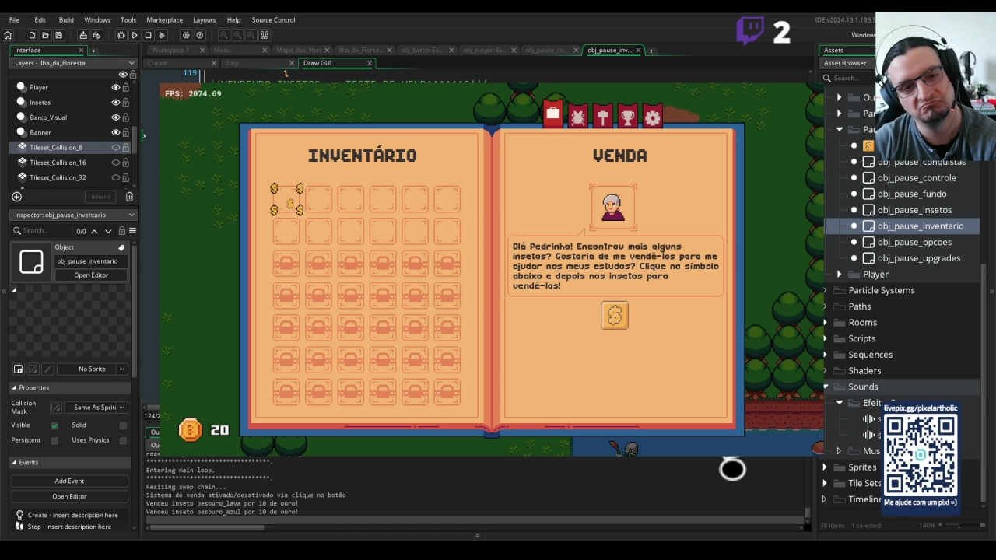
Toggle the $ selling mode several times, then close the running game.
left_click(613, 314)
left_click(614, 314)
left_click(610, 317)
left_click(611, 317)
left_click(611, 317)
left_click(610, 318)
left_click(611, 318)
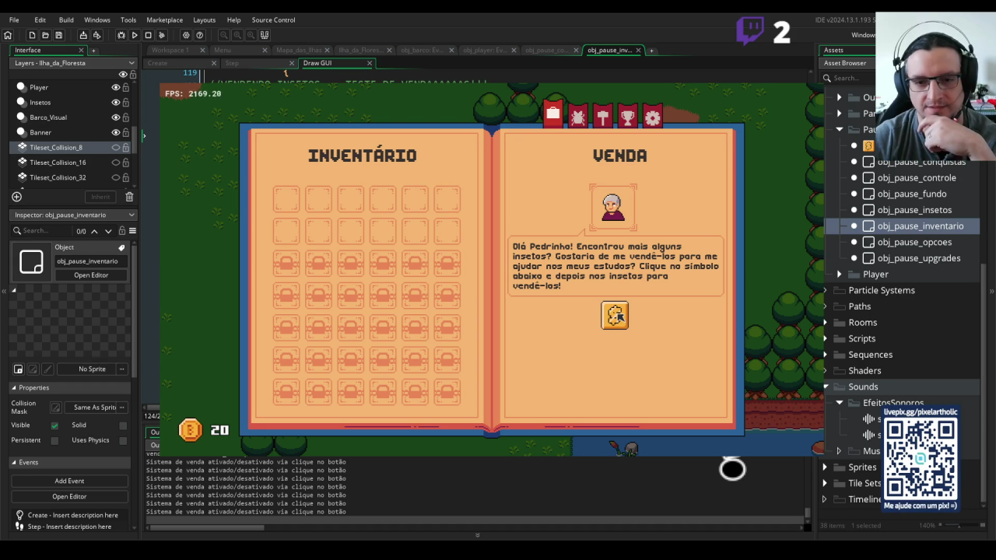
left_click(798, 68)
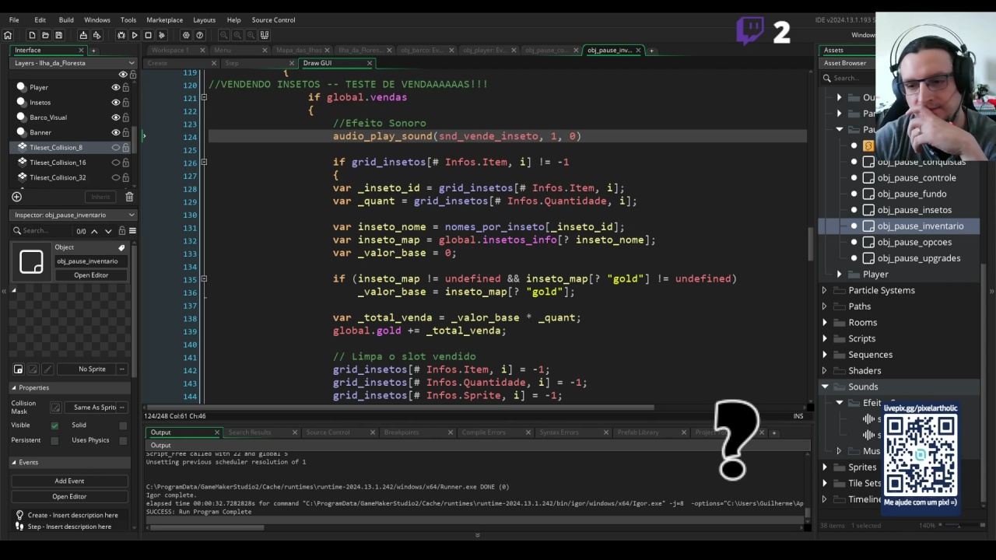
Scroll down the code editor while the audio file is dropped onto the IDE.
scroll(895, 311, "down", 1)
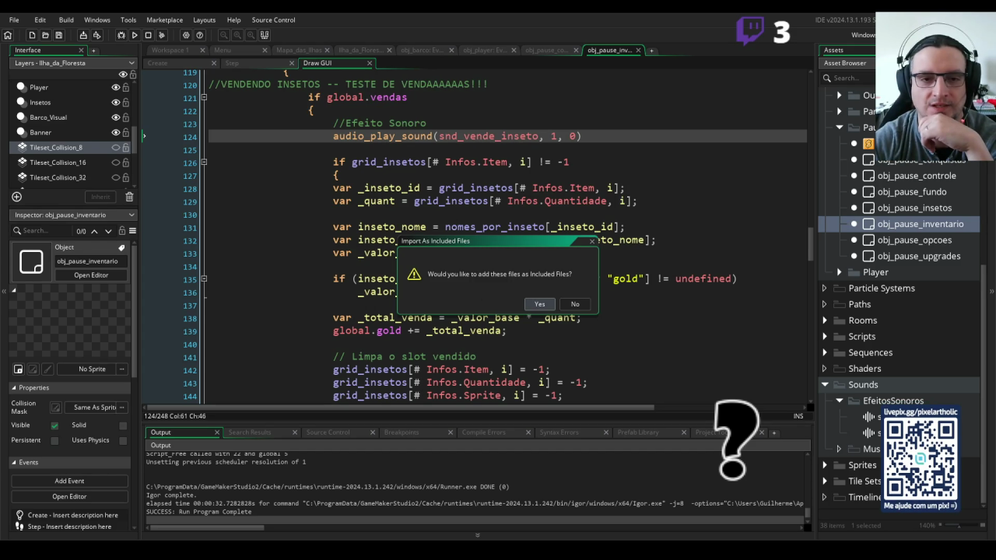
Accept importing as Included Files and inspect Alarm.aif's options in the Included Files window.
left_click(539, 304)
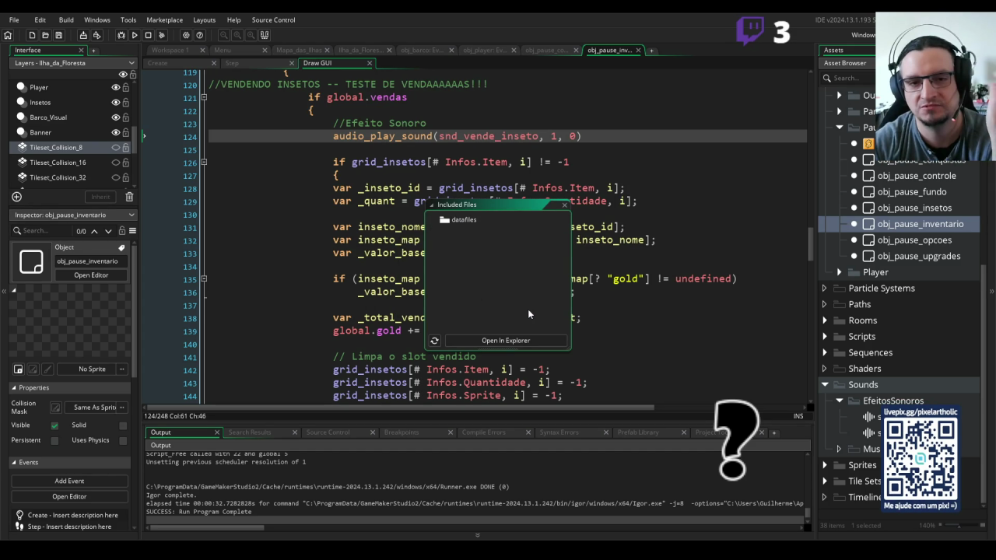
left_click(484, 230)
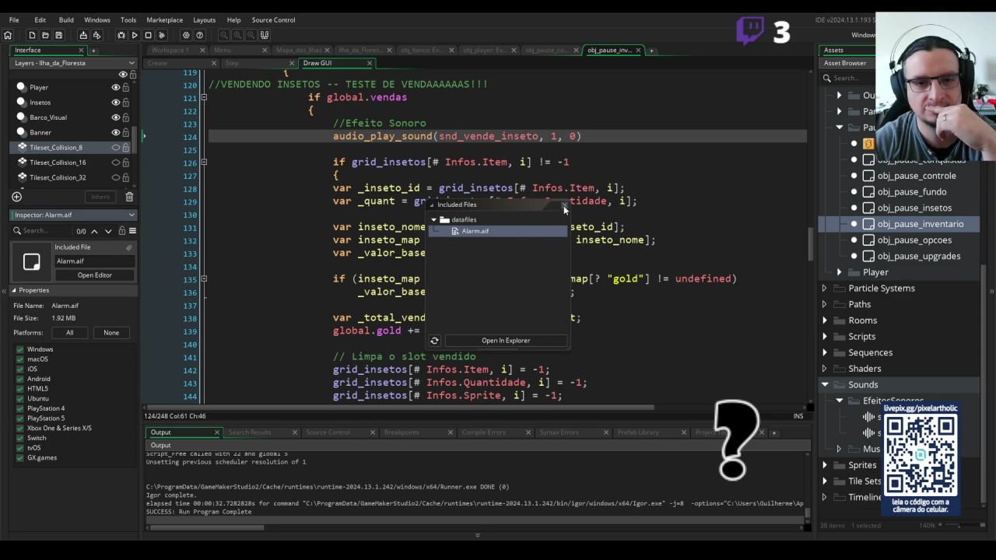
right_click(468, 230)
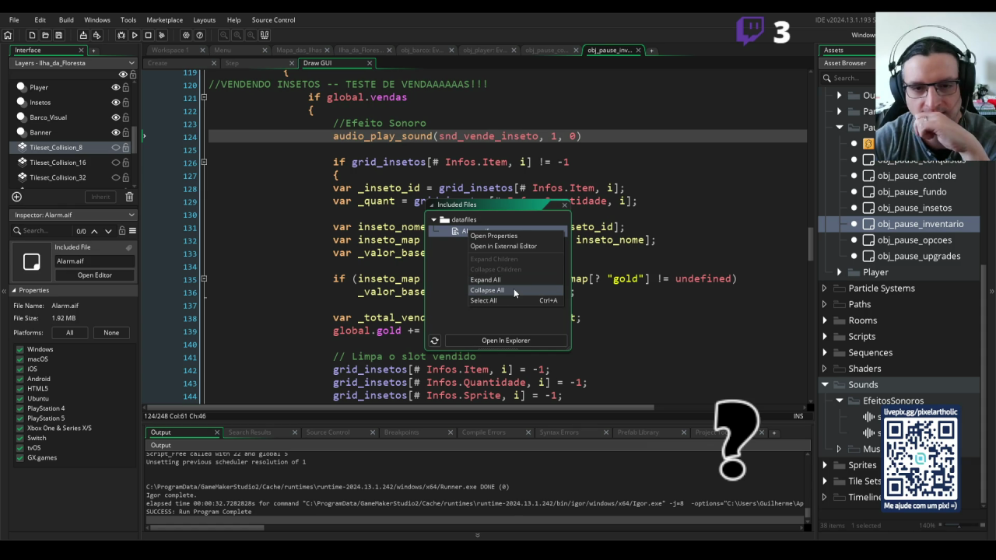
left_click(504, 247)
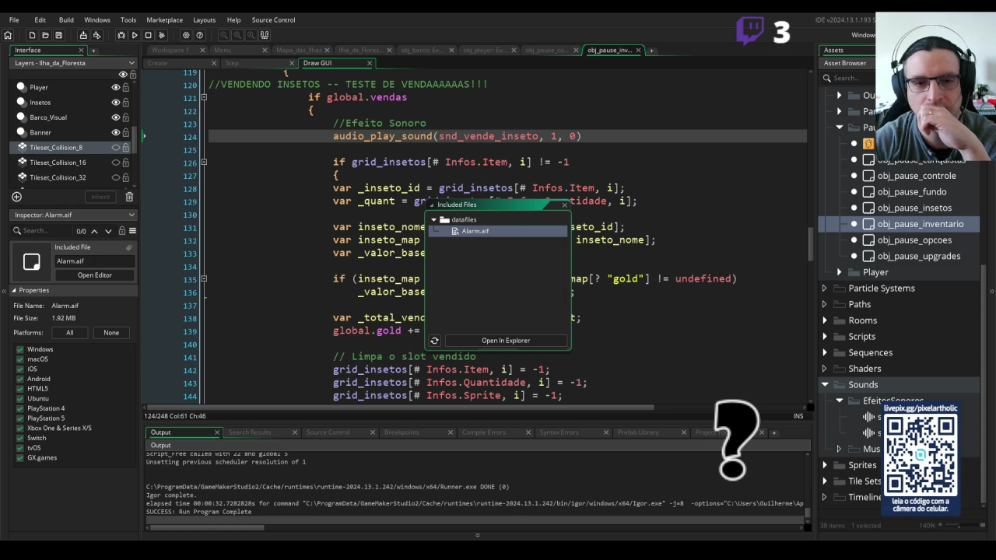
right_click(482, 231)
left_click(493, 240)
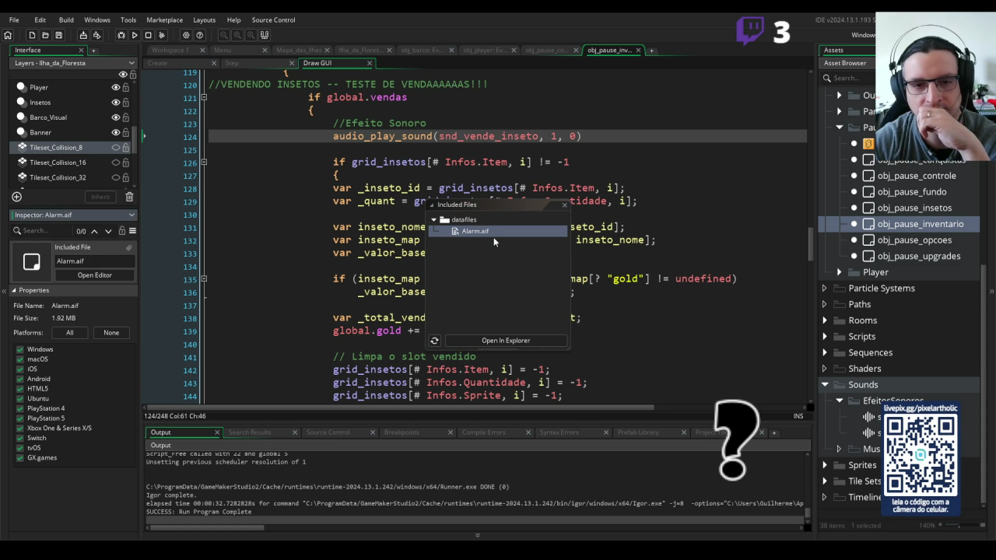
Check the datafiles folder and Alarm.aif's options once more, then close the Included Files window.
left_click(462, 223)
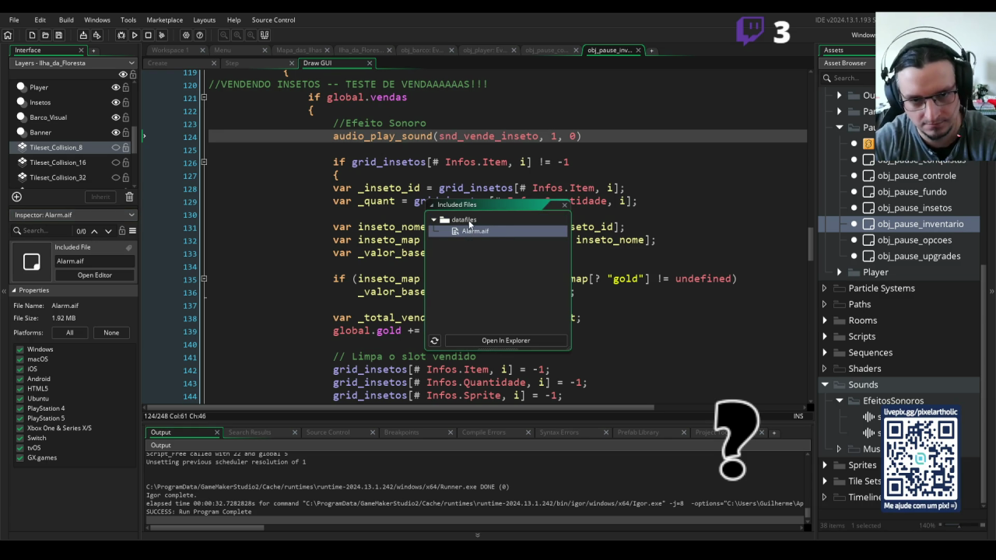
right_click(470, 231)
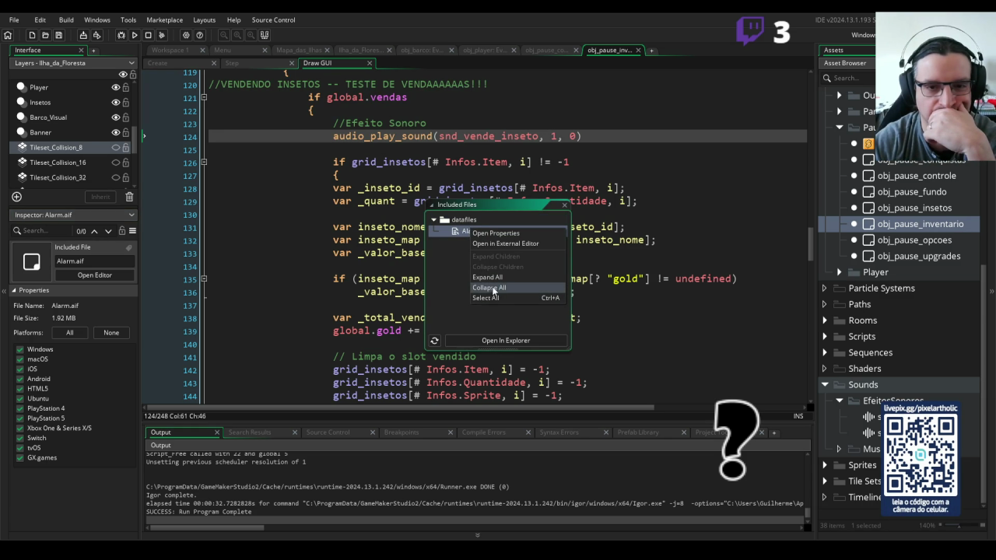
left_click(540, 207)
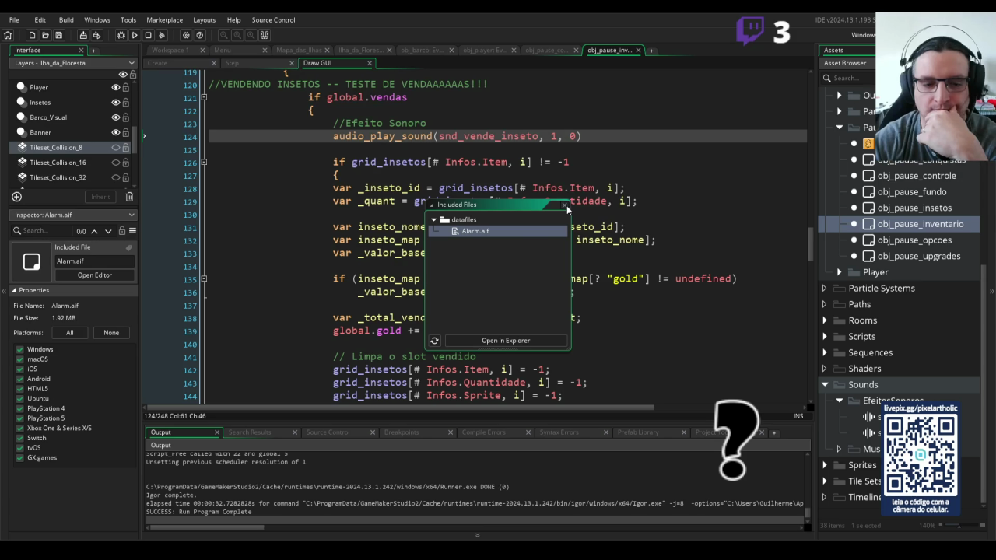
left_click(565, 205)
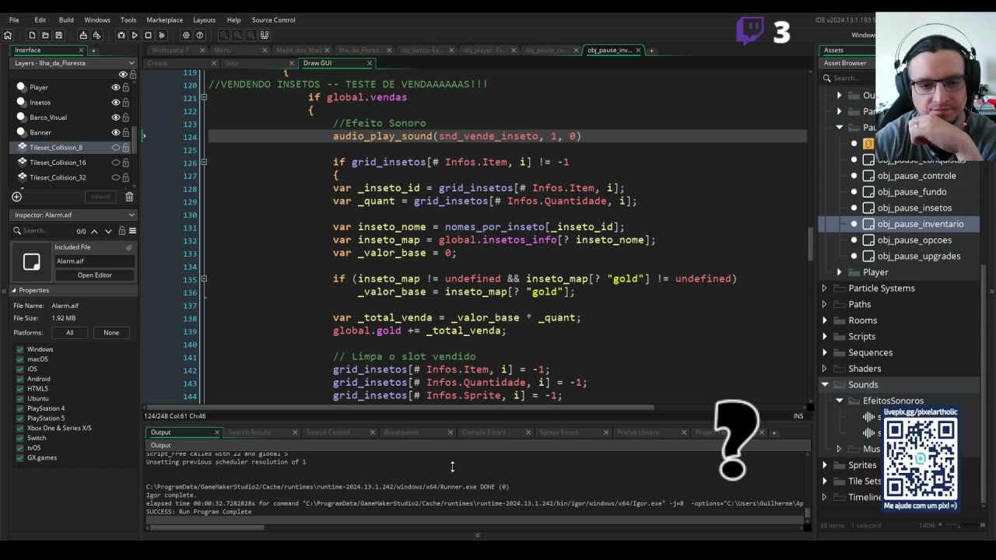